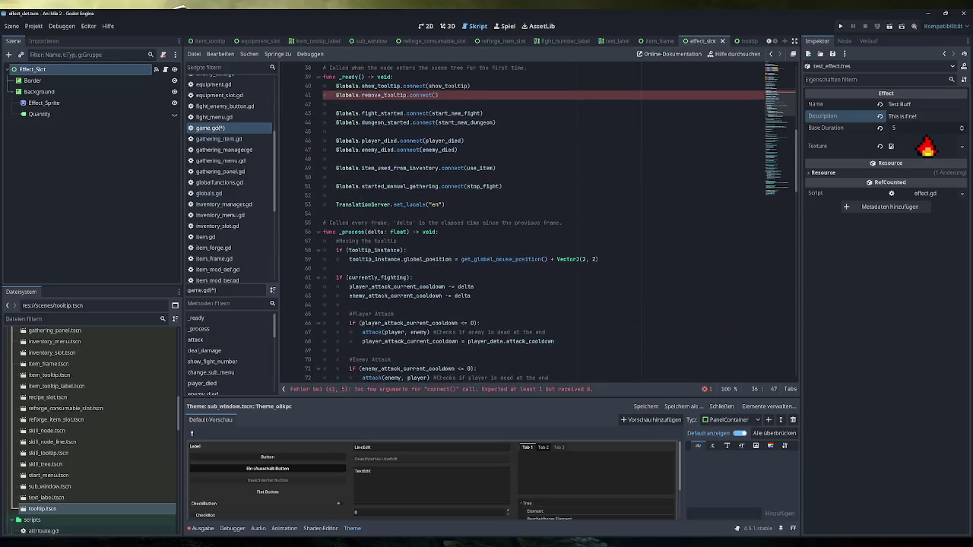
Review tooltip.gd and globalfunctions.gd, selecting the tooltip instantiation code on line 113.
scroll(525, 228, up, 3)
scroll(228, 228, down, 5)
click(238, 276)
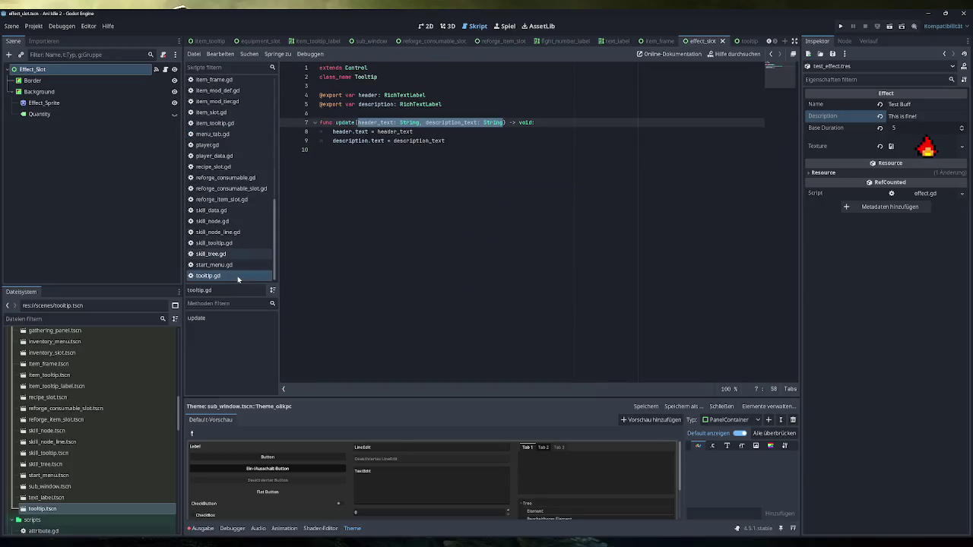
scroll(238, 273, up, 5)
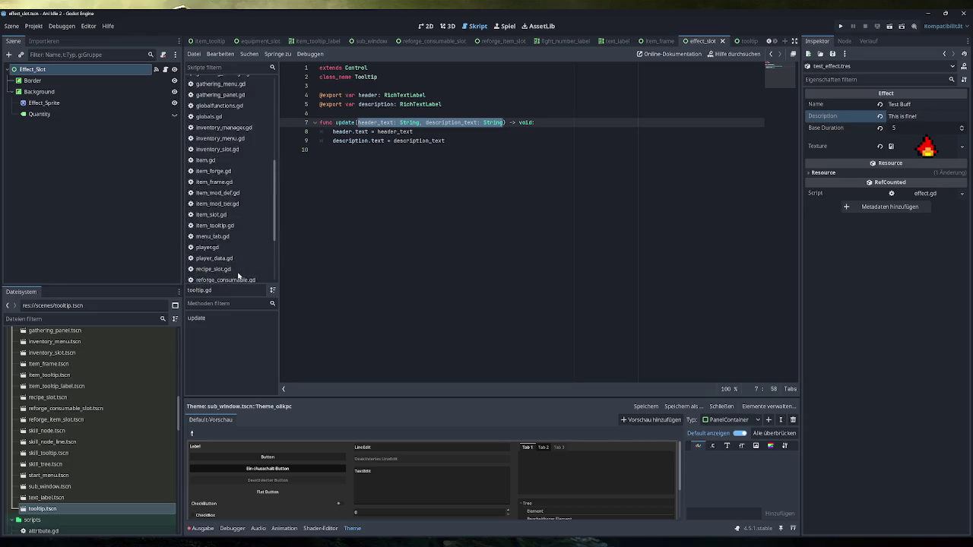
click(220, 156)
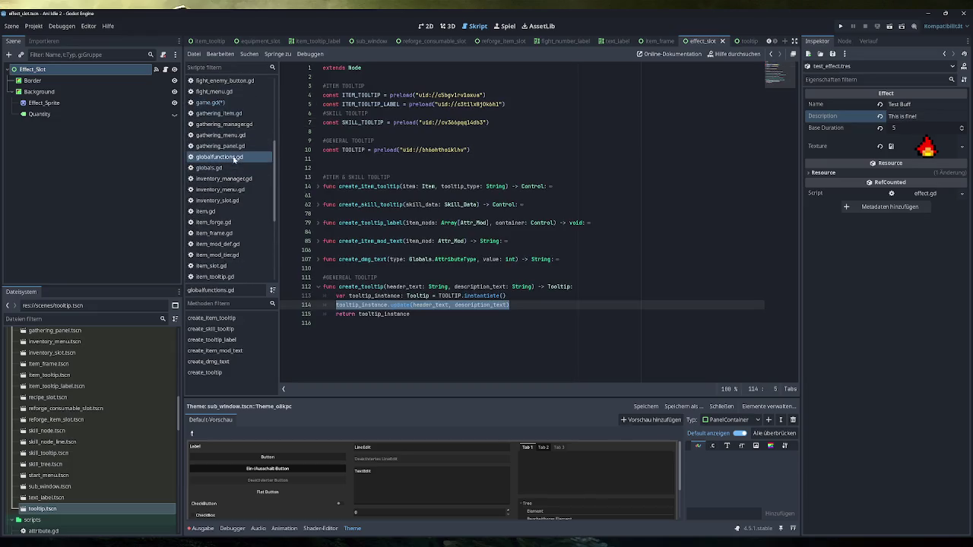
drag(507, 296, 339, 296)
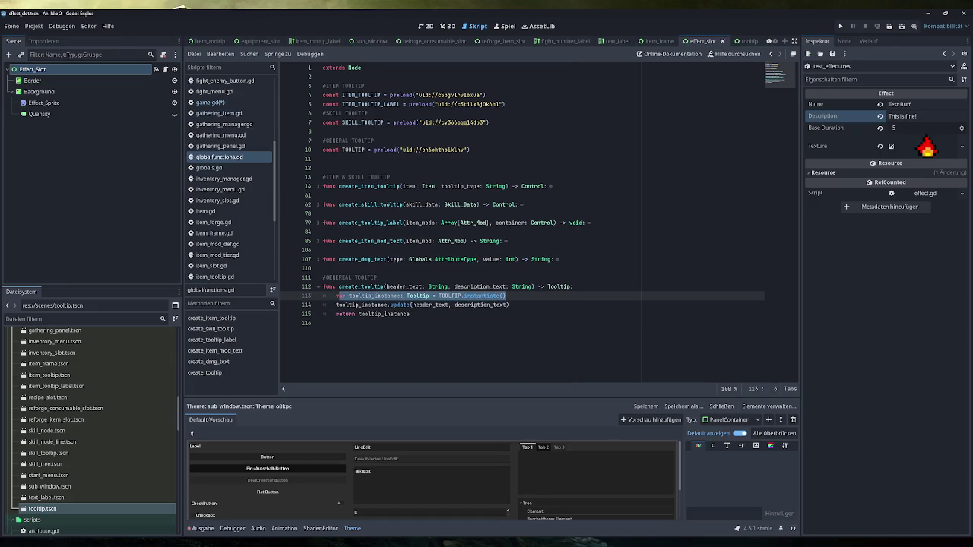
Back in game.gd, delete the const TOOLTIP preload line.
click(221, 102)
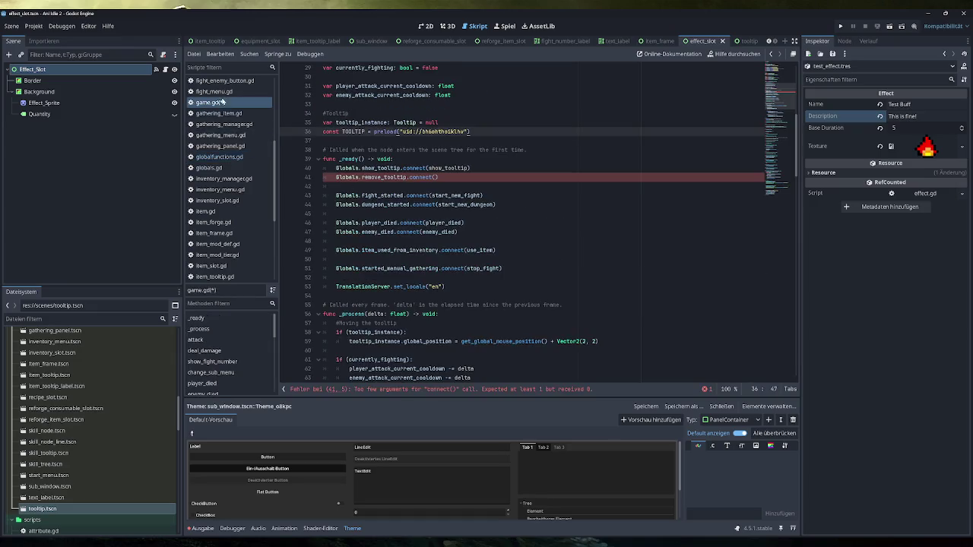
key(shift+Home)
key(BackSpace)
key(BackSpace)
Start a new line after the create_tooltip call on line 207 in show_tooltip.
scroll(522, 222, down, 10)
scroll(522, 222, down, 5)
scroll(522, 222, up, 5)
scroll(454, 260, down, 1)
click(592, 259)
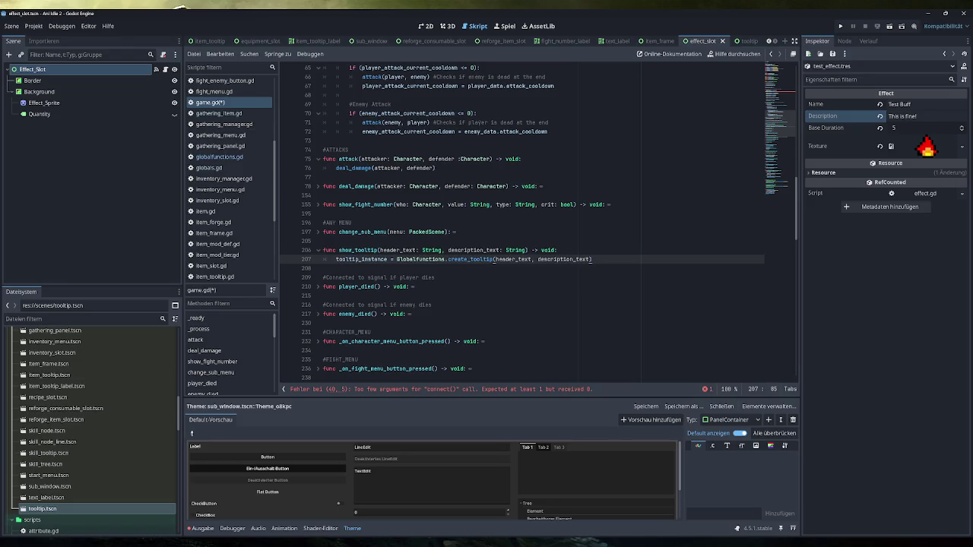
key(Return)
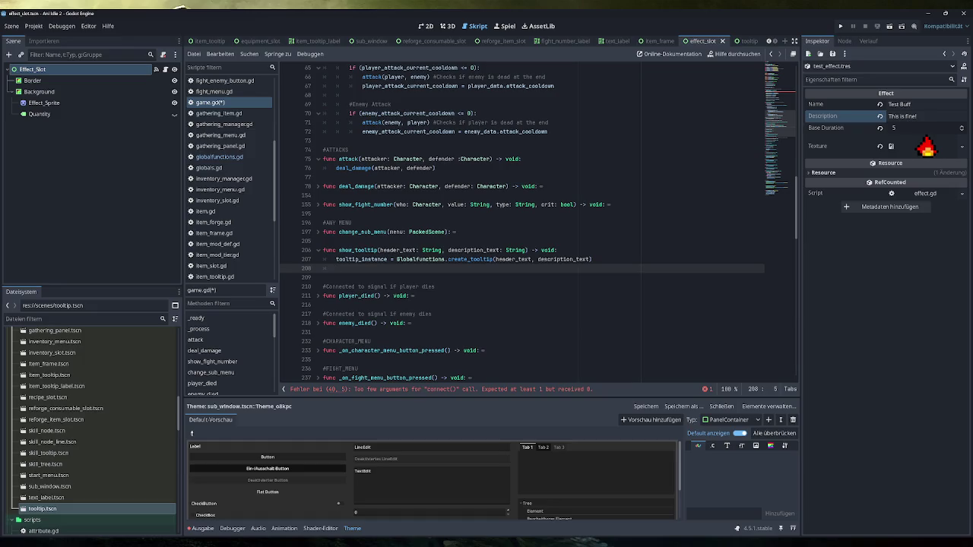
Add self.add_child(tooltip_instance) to show_tooltip using autocomplete, and save game.gd.
text(self.add)
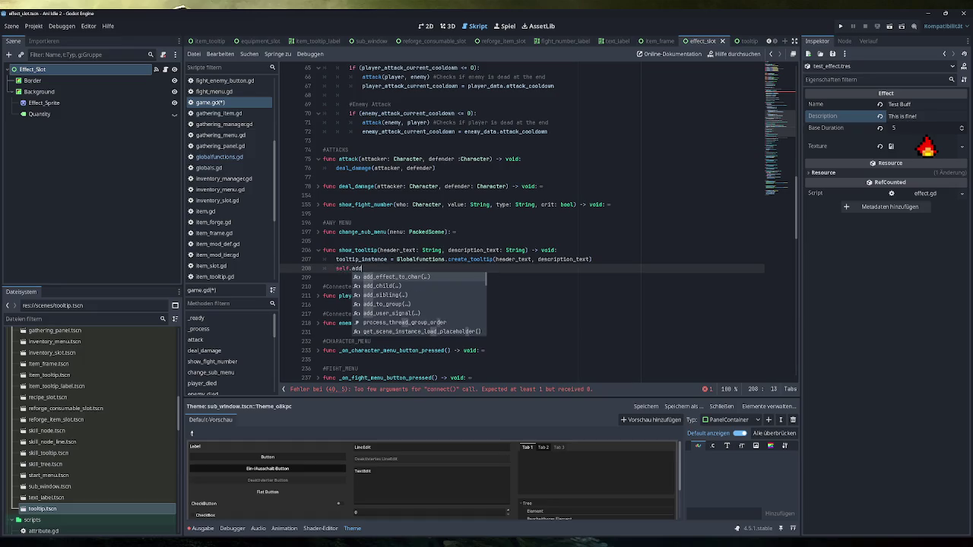
key(Down)
key(Return)
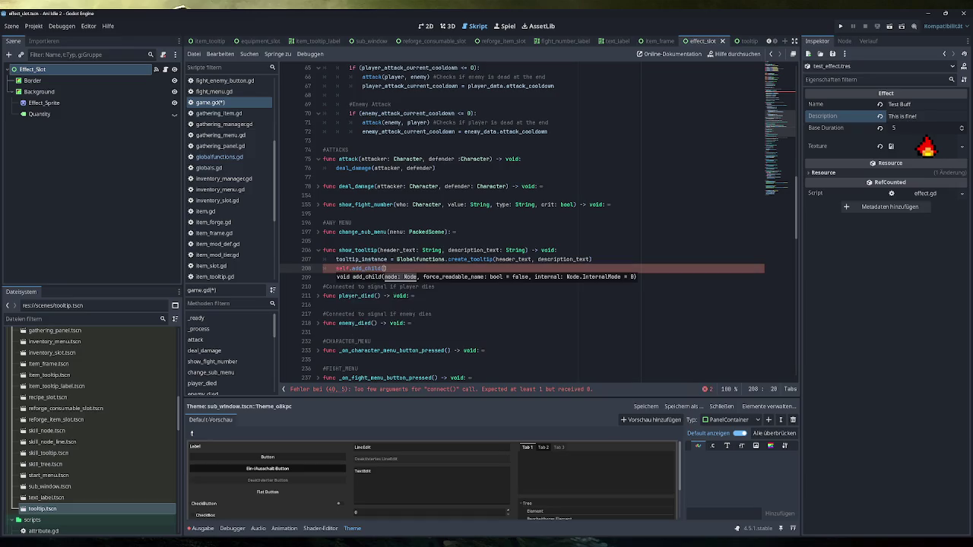
text(tooltip_instance)
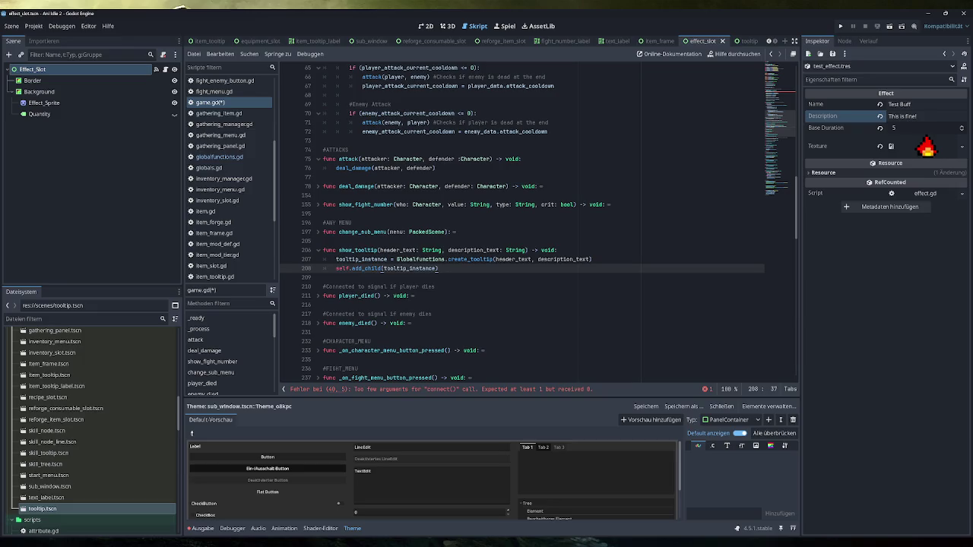
key(ctrl+s)
Insert a blank line below show_tooltip for a new function.
scroll(532, 221, up, 6)
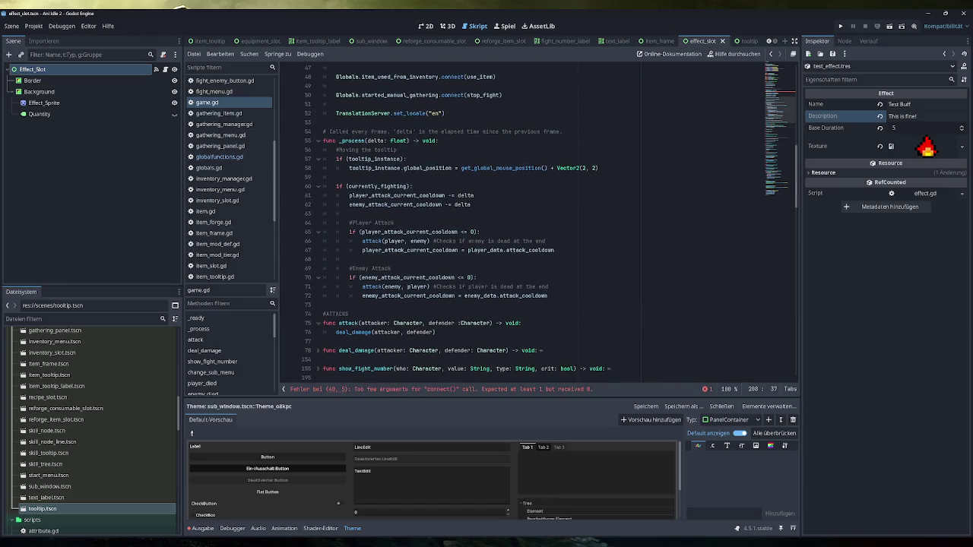
scroll(532, 220, down, 6)
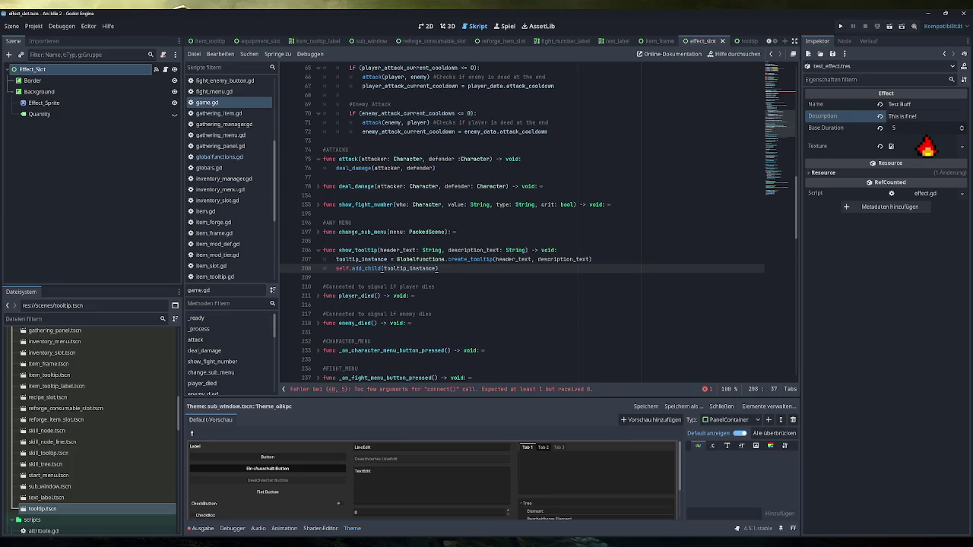
key(Return)
key(Return)
Declare func remove_tooltip() -> void: below show_tooltip, fixing the mistyped return type.
text(func re)
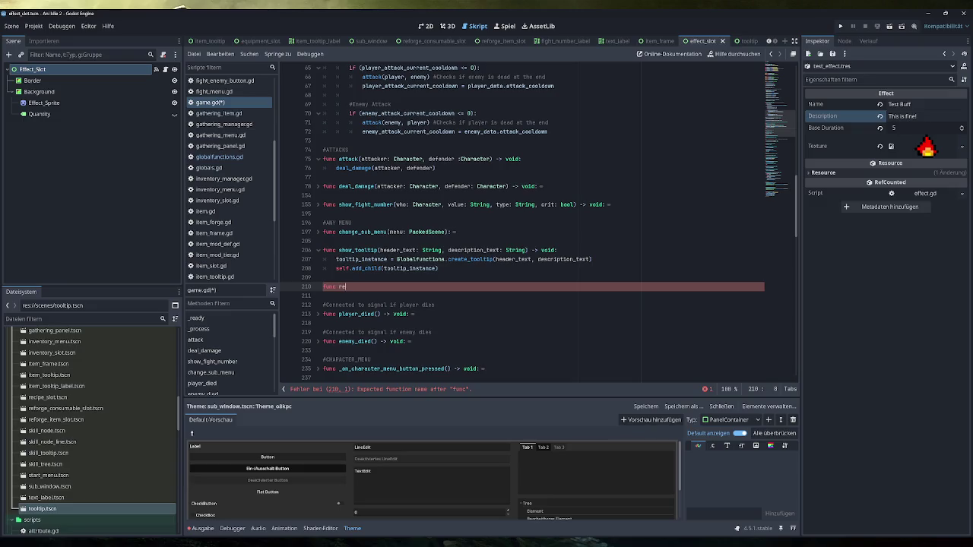
text(move_too)
text(ltip() -)
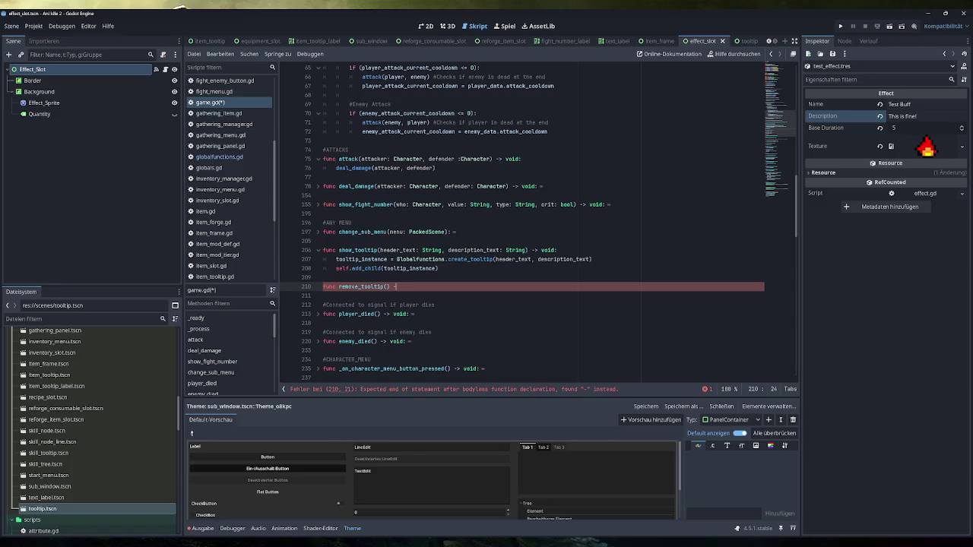
key(BackSpace)
key(BackSpace)
text(oid:)
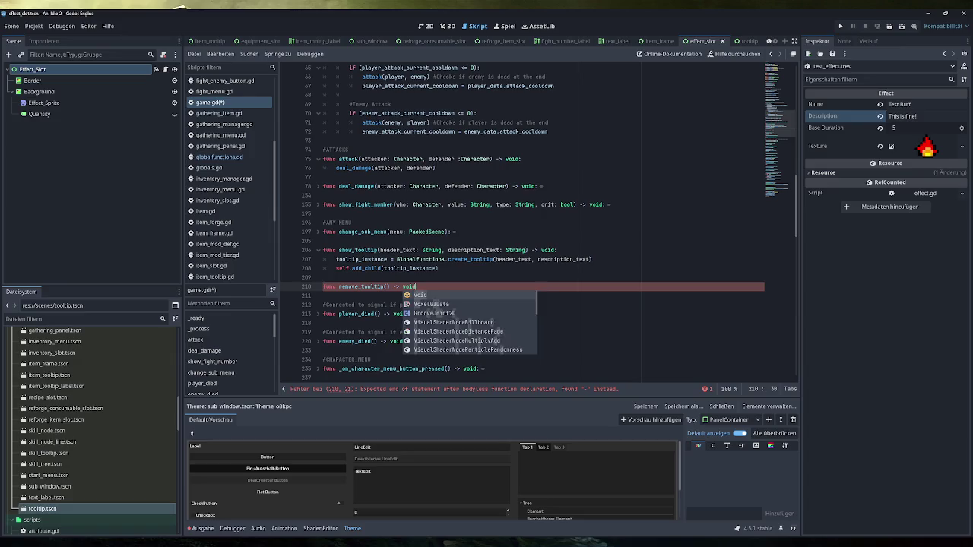
key(Return)
Give remove_tooltip the body tooltip_instance.queue_free() and tooltip_instance = null, then save.
text(tooltip_instance.que)
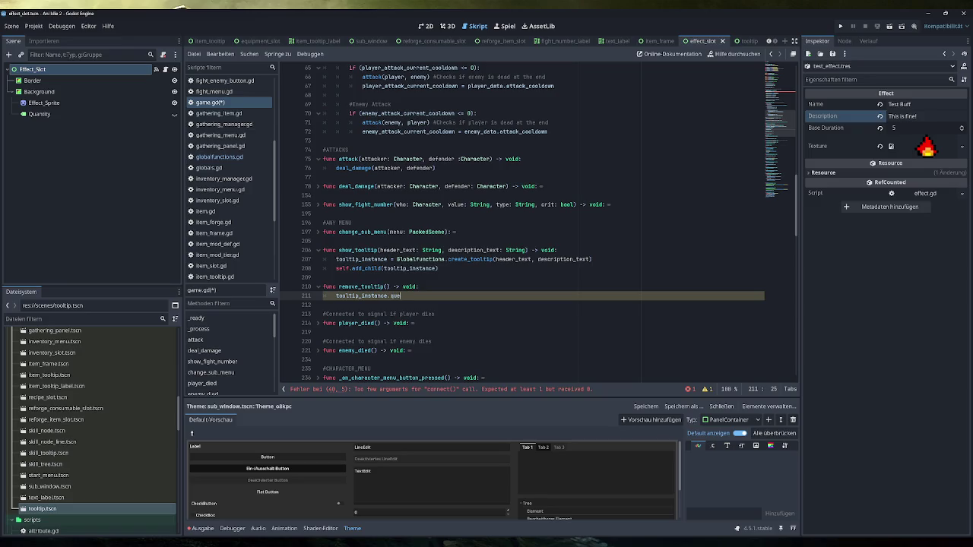
key(Down)
key(Down)
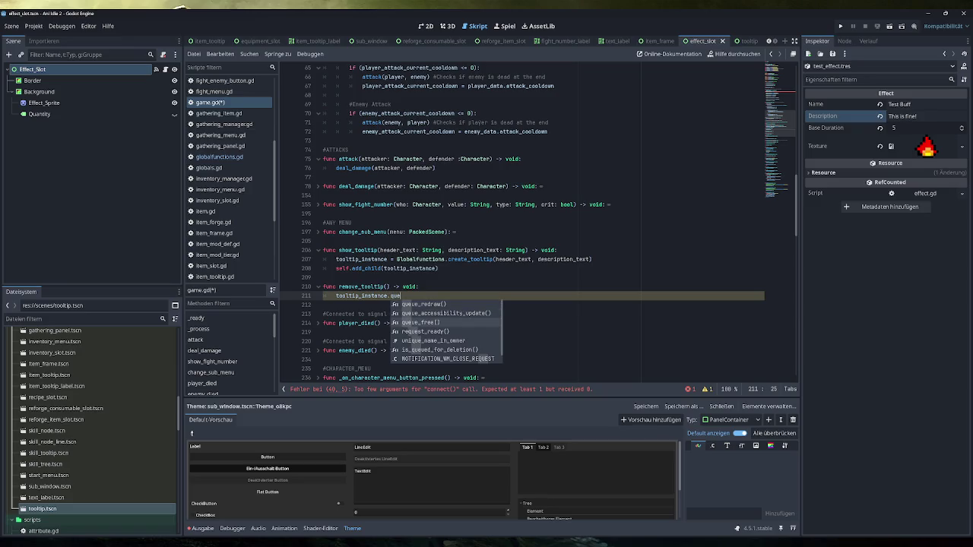
key(Return)
key(Return)
text(tooltip_instance)
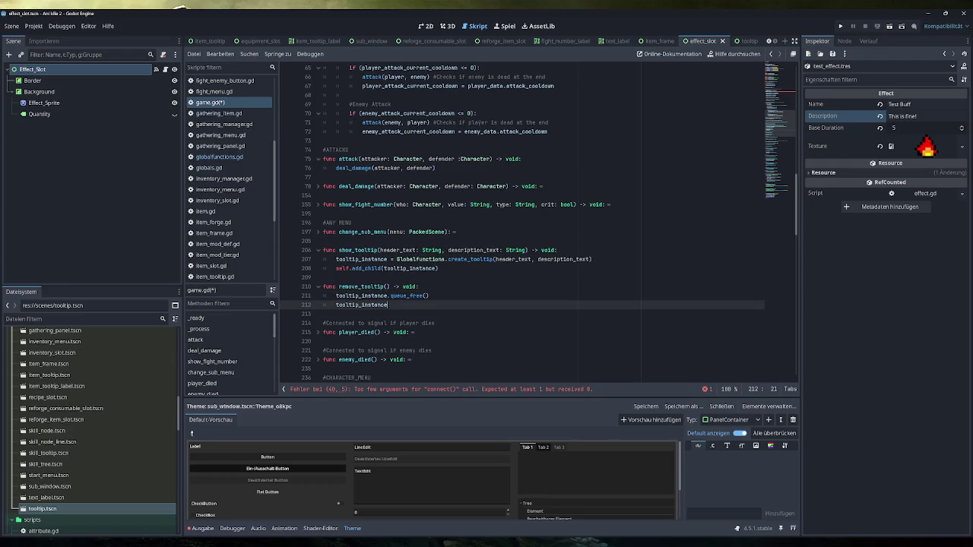
text( = null)
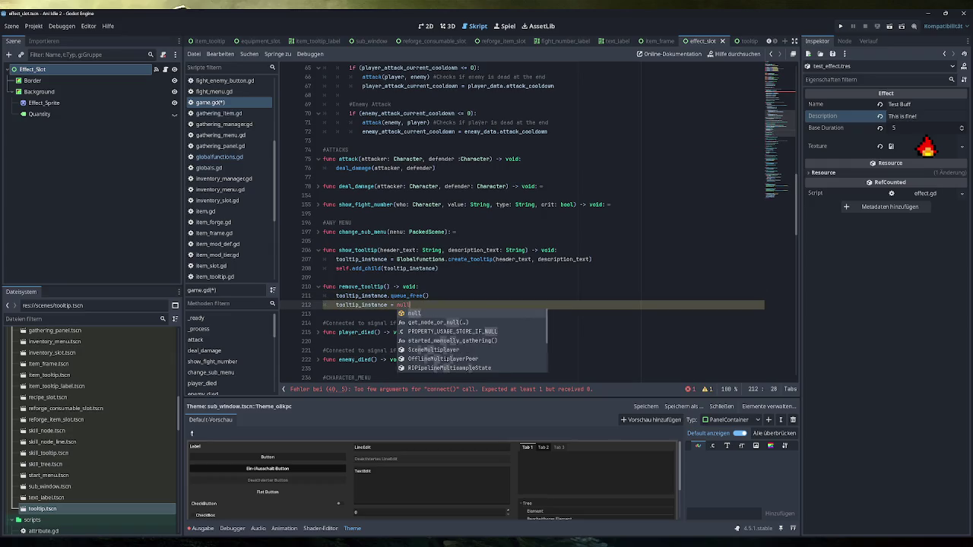
key(Up)
key(ctrl+shift+Left)
key(ctrl+shift+Left)
key(ctrl+shift+Left)
key(End)
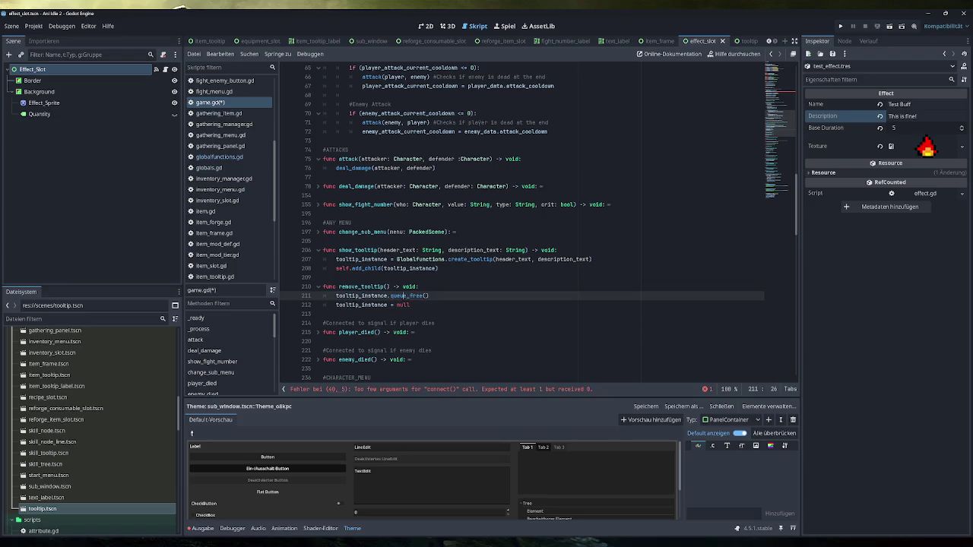
key(Down)
key(ctrl+s)
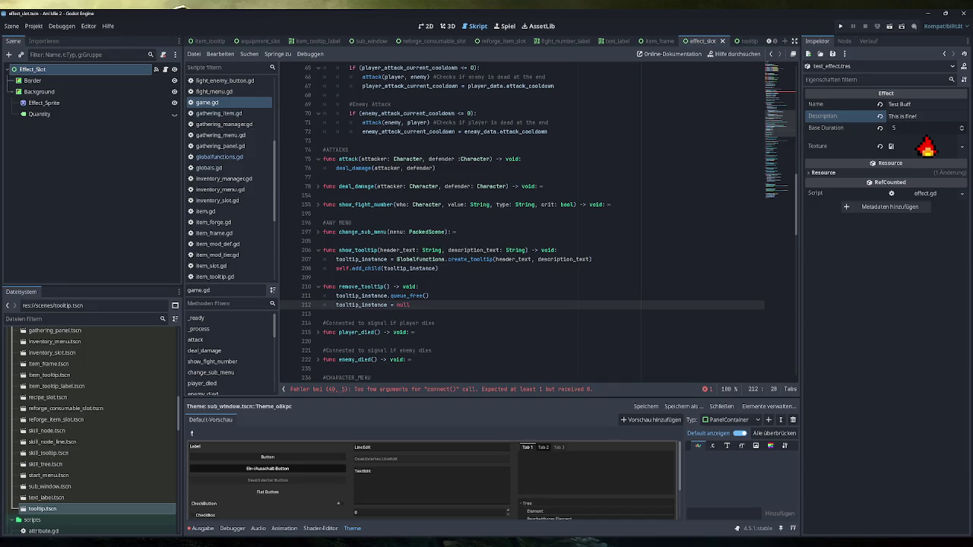
Pass remove_tooltip into the connect() call on line 40 in _ready and save game.gd.
click(438, 268)
scroll(525, 220, up, 2)
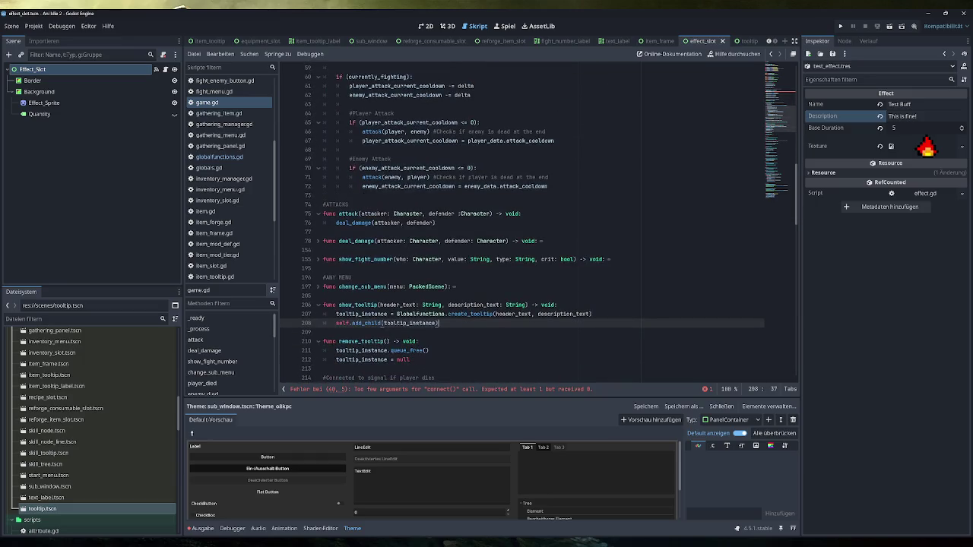
double_click(364, 341)
key(ctrl+c)
scroll(364, 341, up, 10)
scroll(524, 220, up, 1)
click(437, 196)
key(ctrl+v)
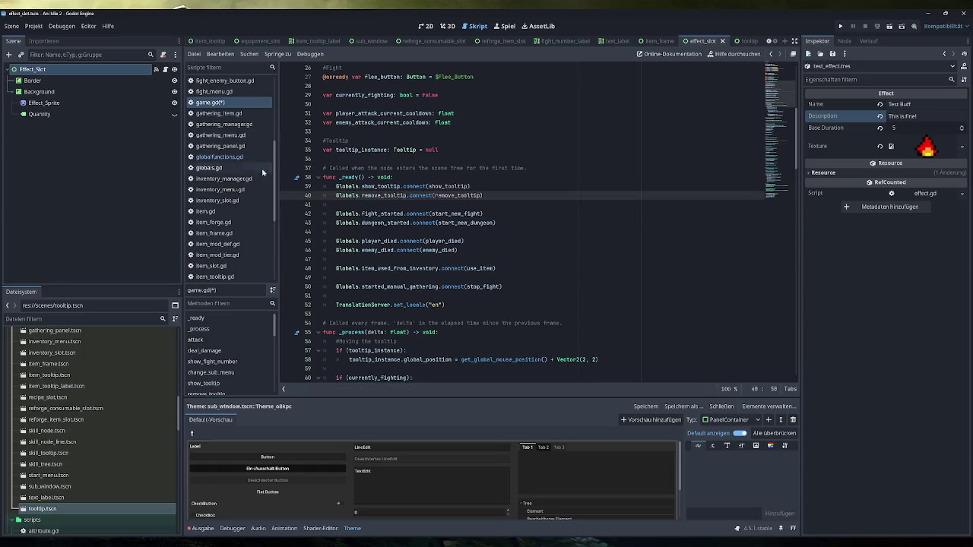
key(ctrl+s)
In effect_slot.gd, replace _on_mouse_exited's pass line with the pasted show_tooltip emit call.
scroll(235, 166, up, 5)
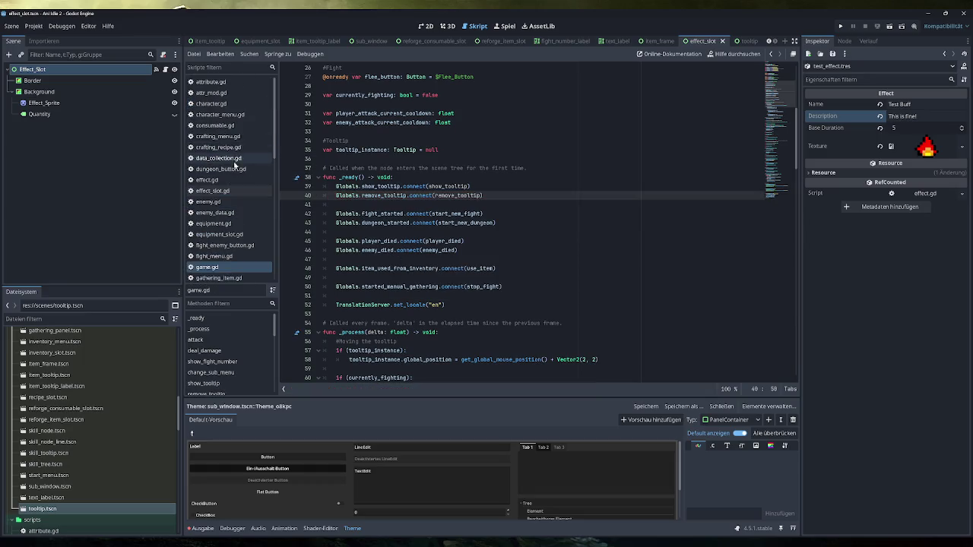
click(228, 191)
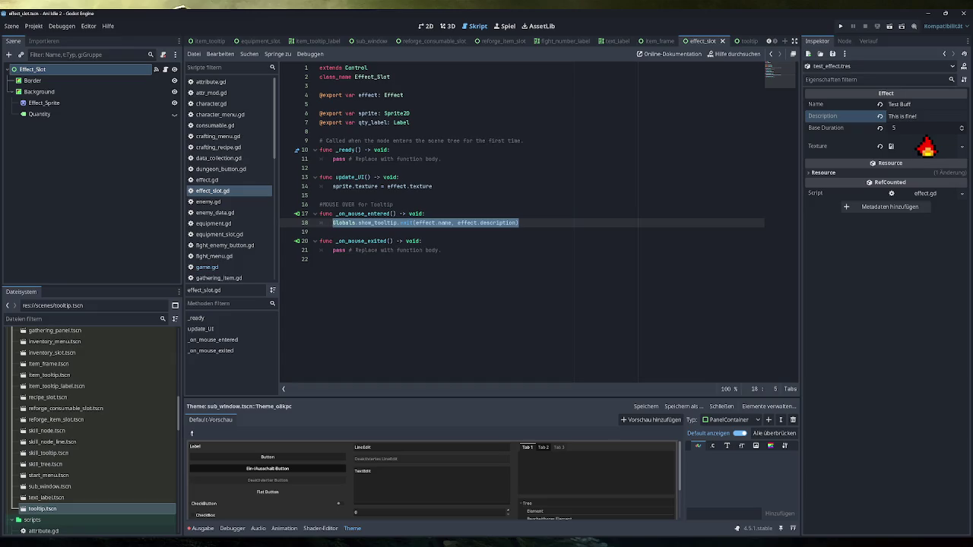
click(427, 250)
triple_click(427, 250)
text(Globals.show_tooltip.emit(effect.name, effect.description))
Change it to Globals.remove_tooltip.emit() without arguments, save effect_slot.gd, and run the project.
click(405, 250)
key(ctrl+shift+Left)
text(remove)
drag(422, 250, 521, 250)
key(BackSpace)
click(427, 250)
key(ctrl+s)
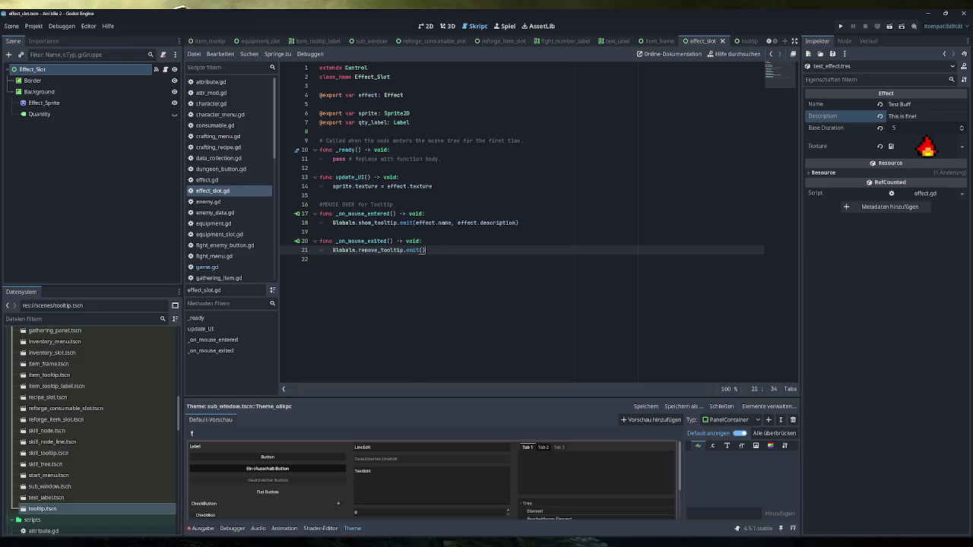
click(839, 27)
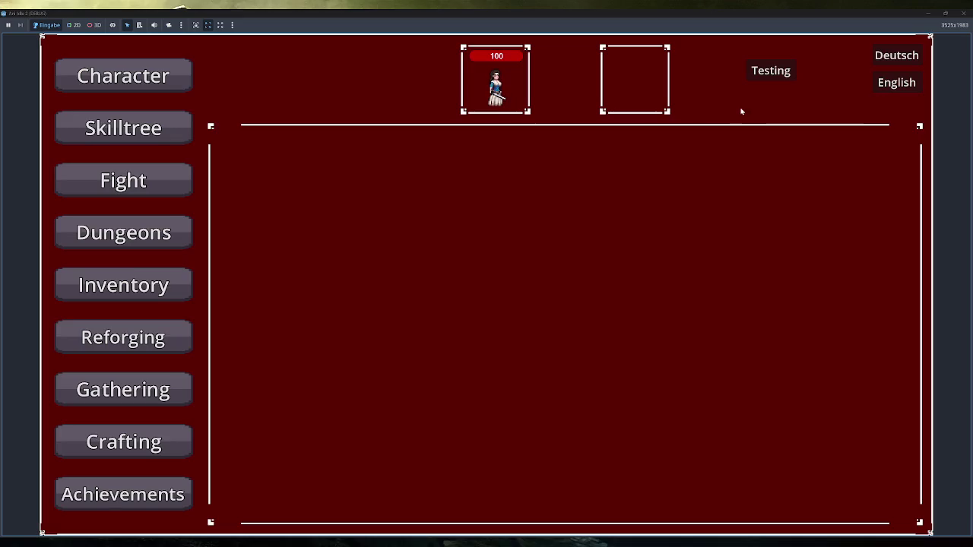
Add test effects five times and hover a buff icon, hitting the Nil 'text' error at tooltip.gd:8.
click(770, 70)
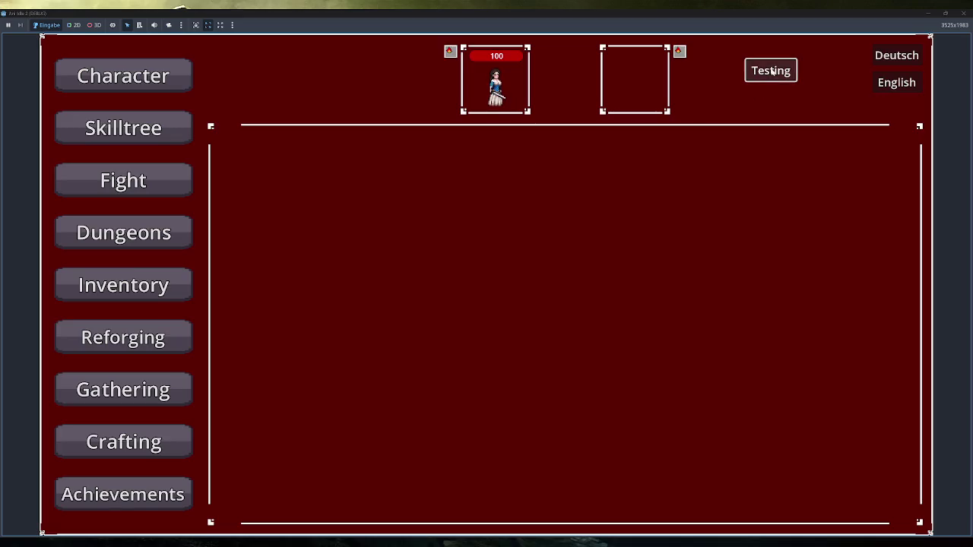
click(774, 79)
click(775, 79)
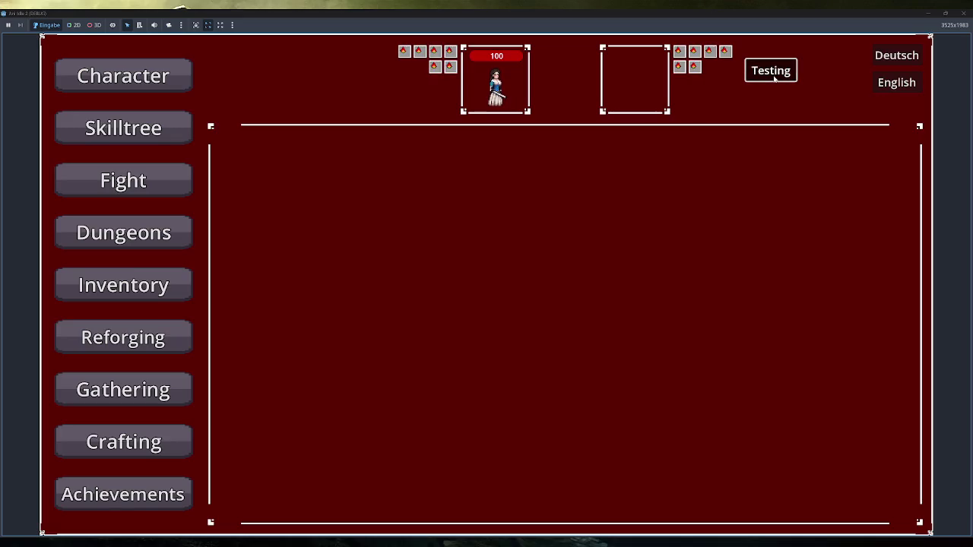
click(775, 78)
click(774, 79)
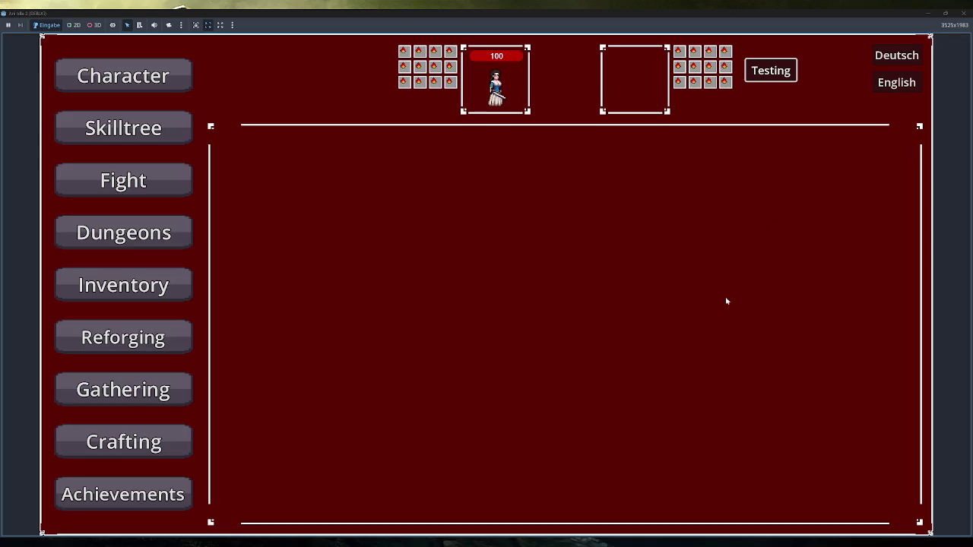
mouse_move(448, 81)
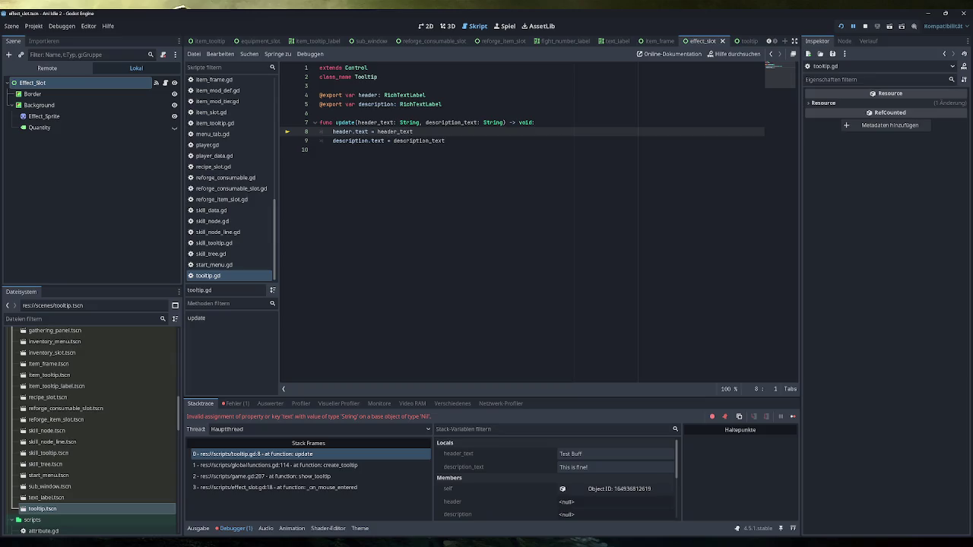
Stop the halted debug session and open the tooltip.tscn scene.
click(865, 26)
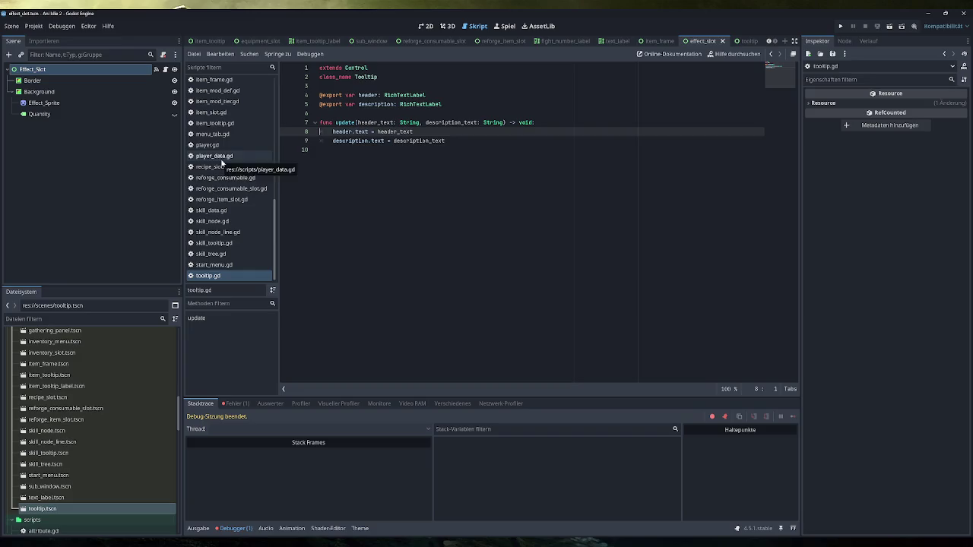
scroll(95, 414, down, 5)
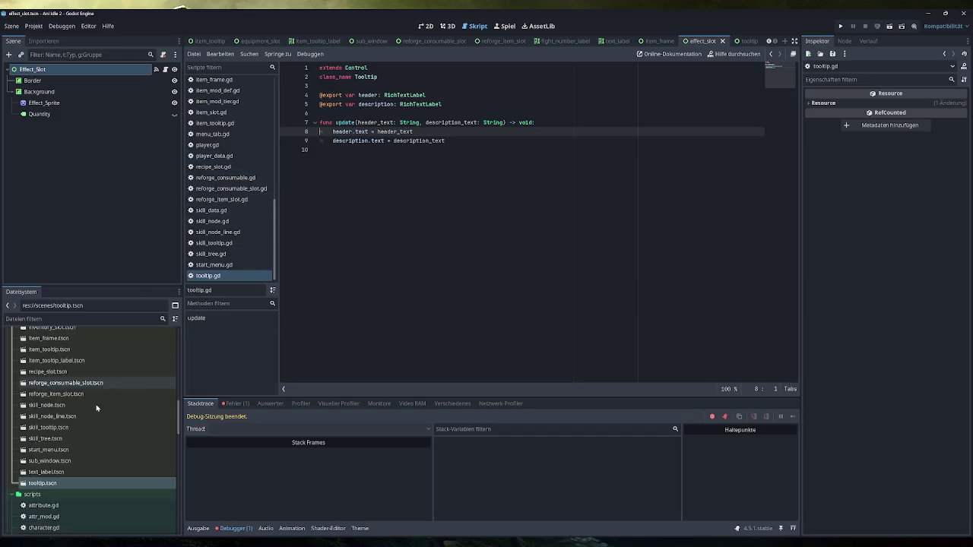
scroll(95, 414, up, 4)
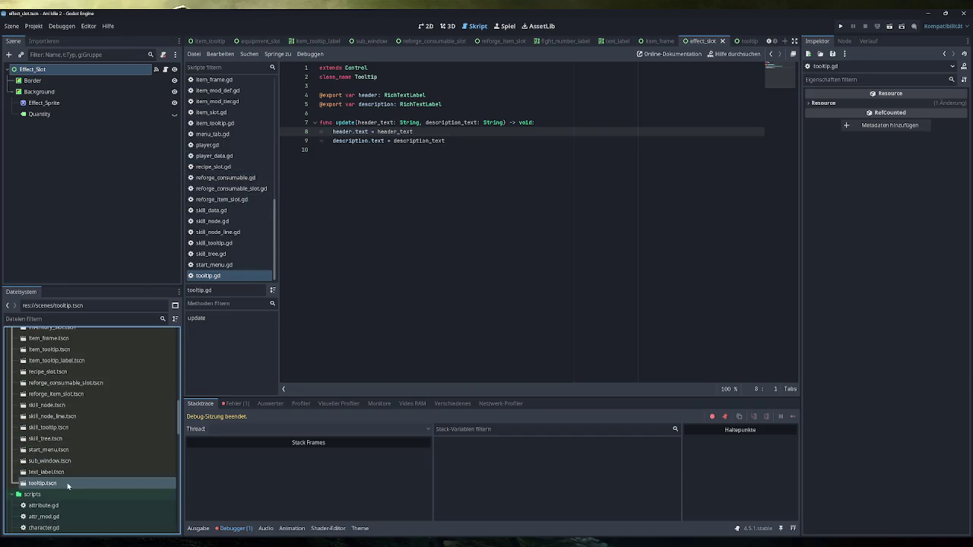
double_click(68, 486)
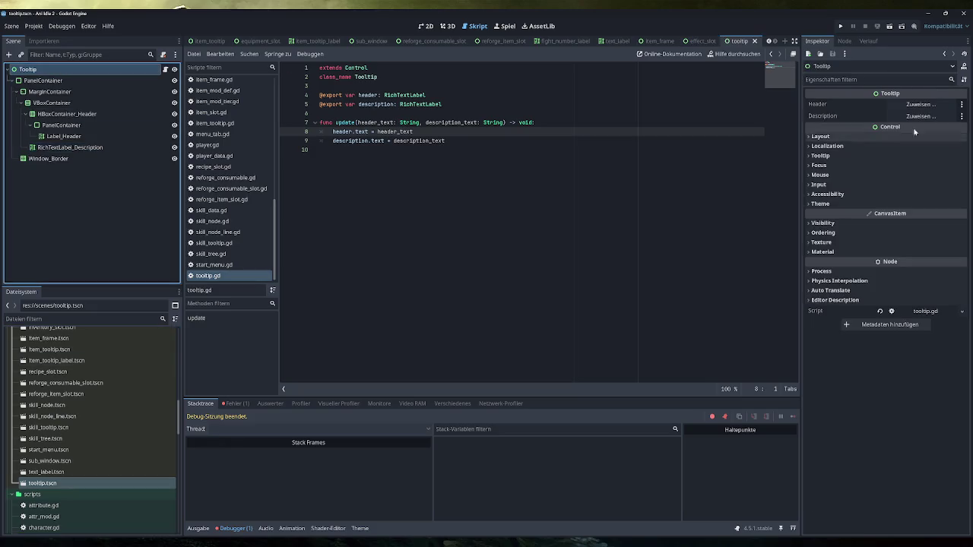
Assign Header to Label_Header and Description to RichTextLabel_Description, save the scene, and run the game.
click(921, 104)
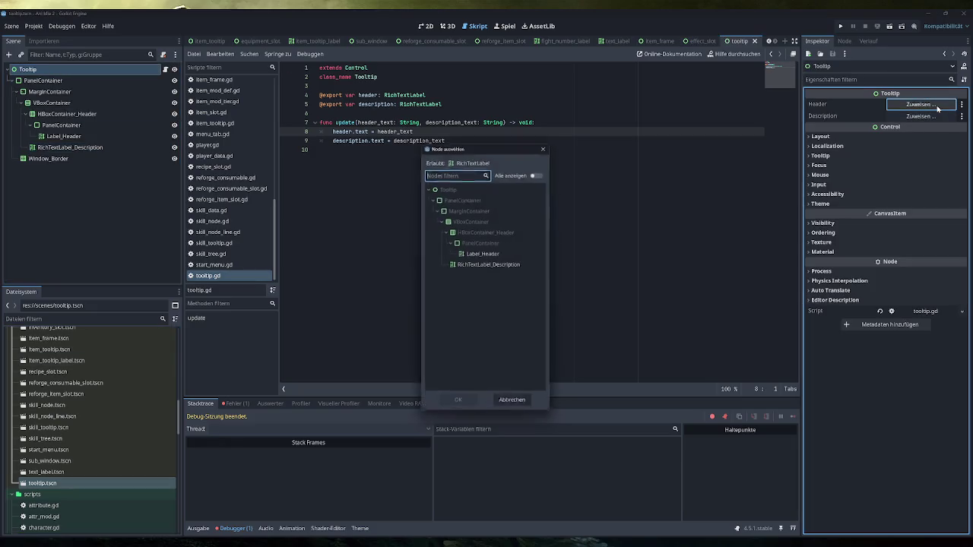
click(493, 253)
double_click(491, 253)
click(900, 117)
double_click(499, 266)
key(ctrl+s)
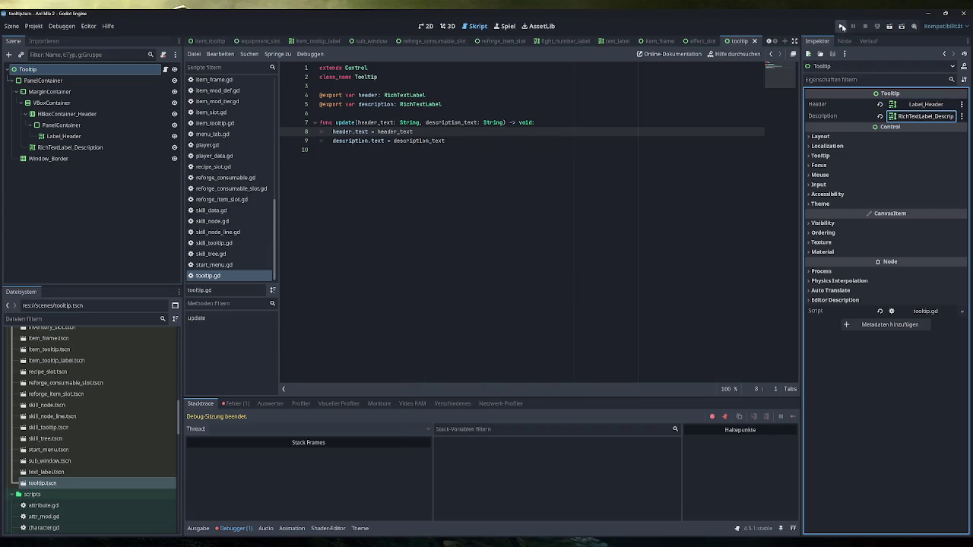
click(841, 27)
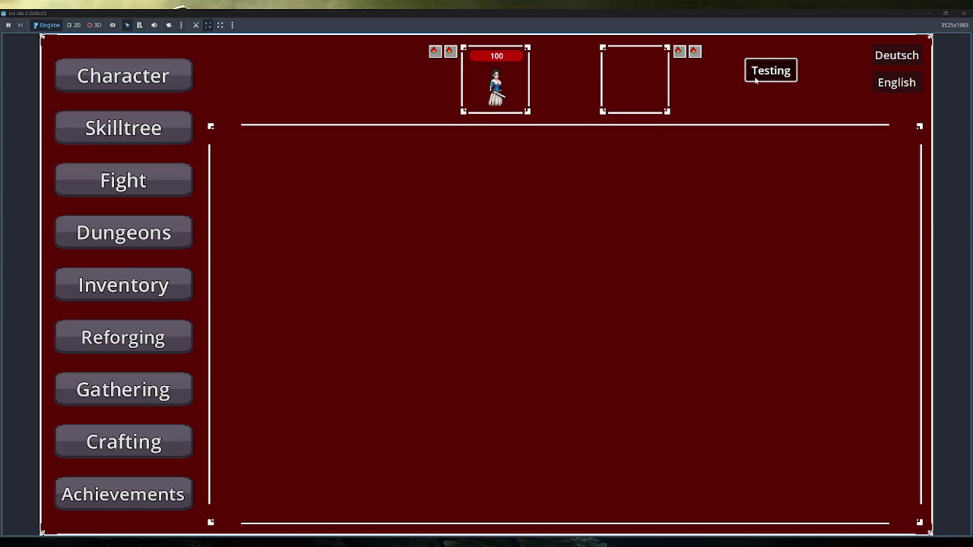
Add test buffs, hover a buff icon to see 'Test Buff' / 'This is fine!', then restore the window.
click(755, 76)
click(756, 76)
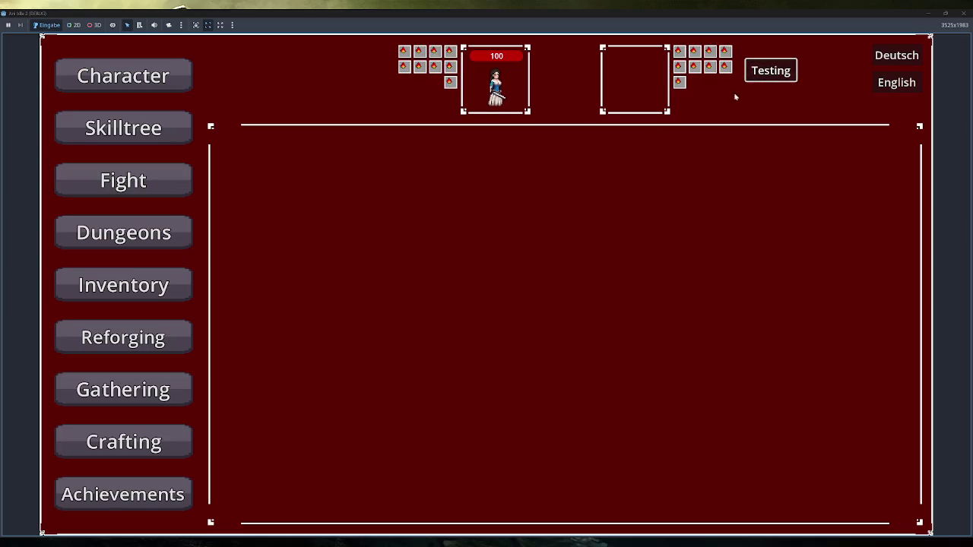
mouse_move(454, 53)
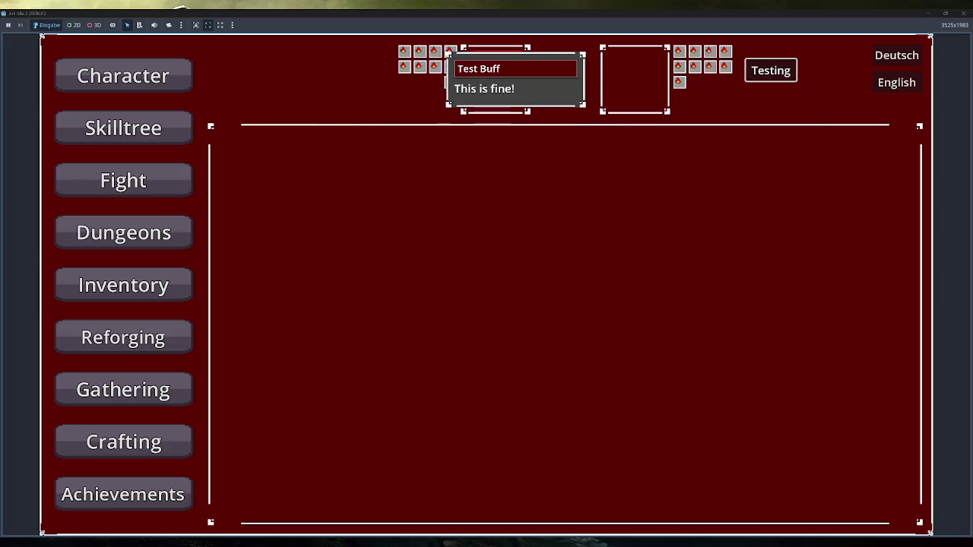
key(super+Down)
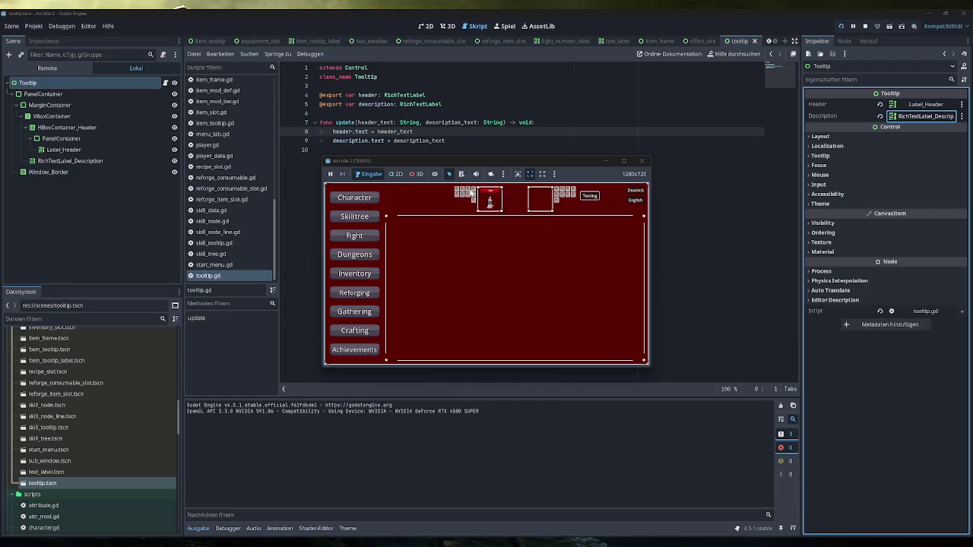
Maximize and close the game window, then return to the tooltip scene's 2D view.
key(super+Up)
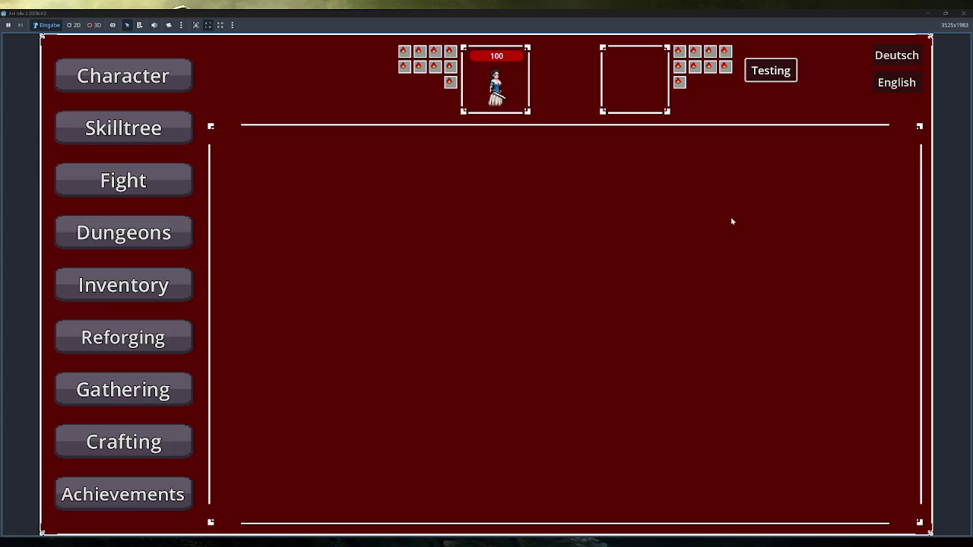
click(962, 13)
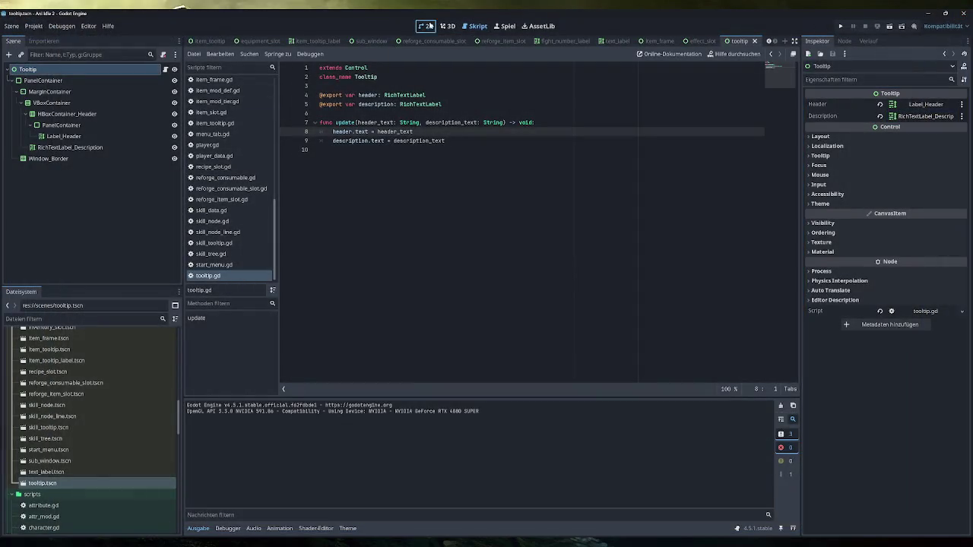
click(427, 25)
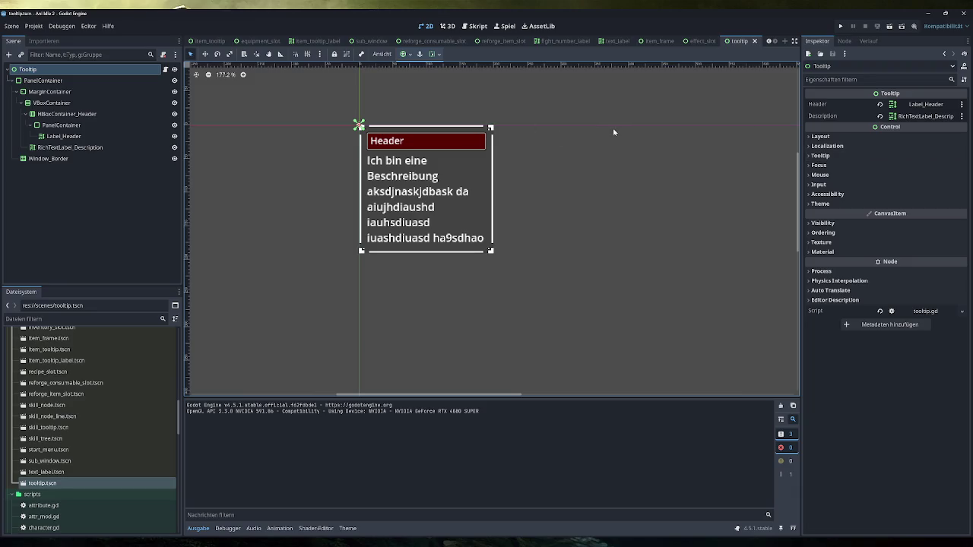
On RichTextLabel_Description, enable the Normal, Bold, Bold Italics, Italics and Mono font size overrides.
mouse_move(828, 134)
click(70, 147)
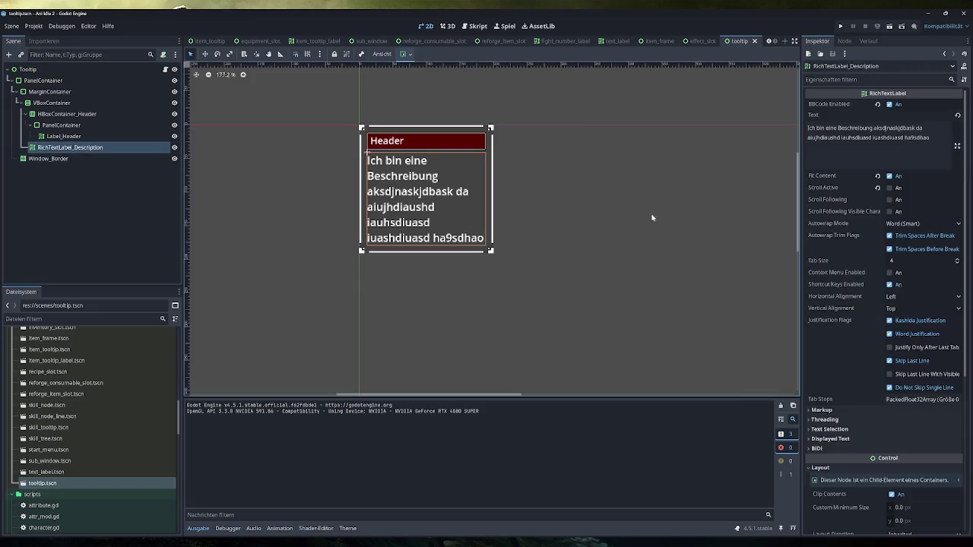
scroll(866, 316, down, 5)
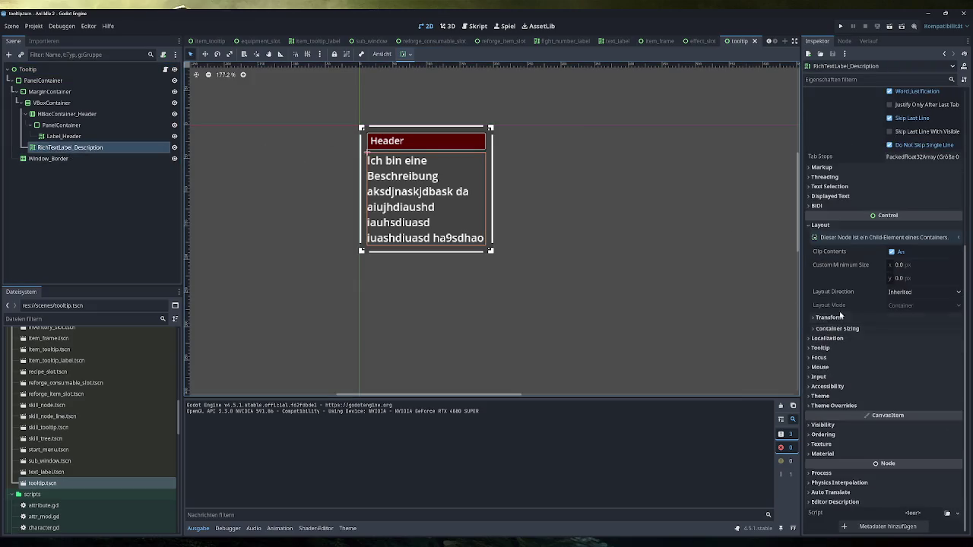
click(856, 408)
click(836, 449)
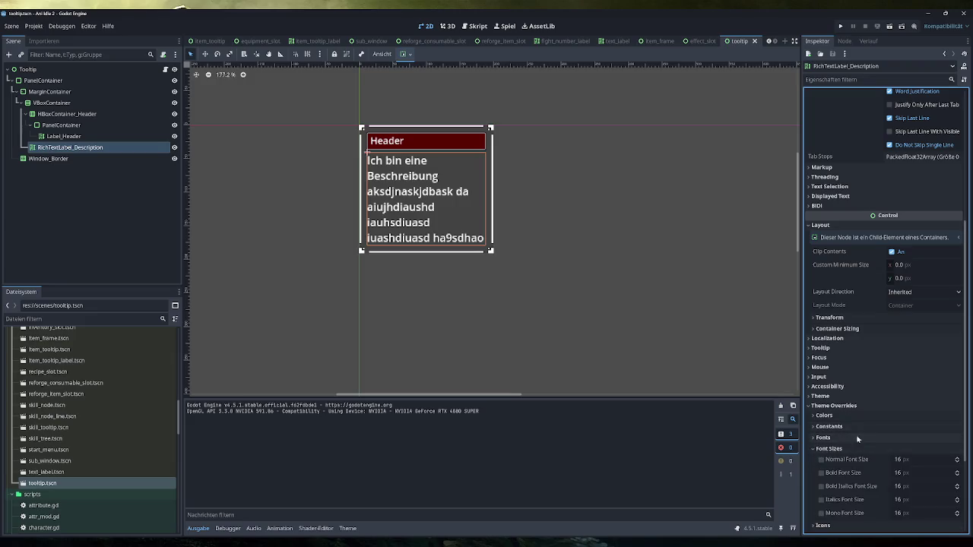
scroll(853, 380, down, 3)
click(821, 328)
click(821, 342)
click(821, 355)
click(821, 368)
click(821, 382)
Set all five description font size overrides to 10.
click(919, 329)
text(10)
key(Return)
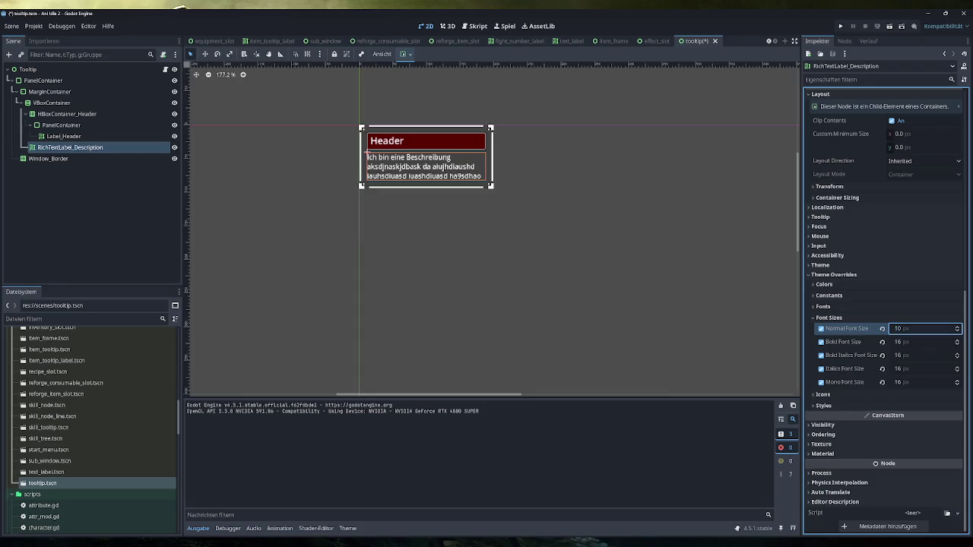
key(Tab)
text(10)
key(Tab)
text(10)
key(Tab)
text(10)
key(Tab)
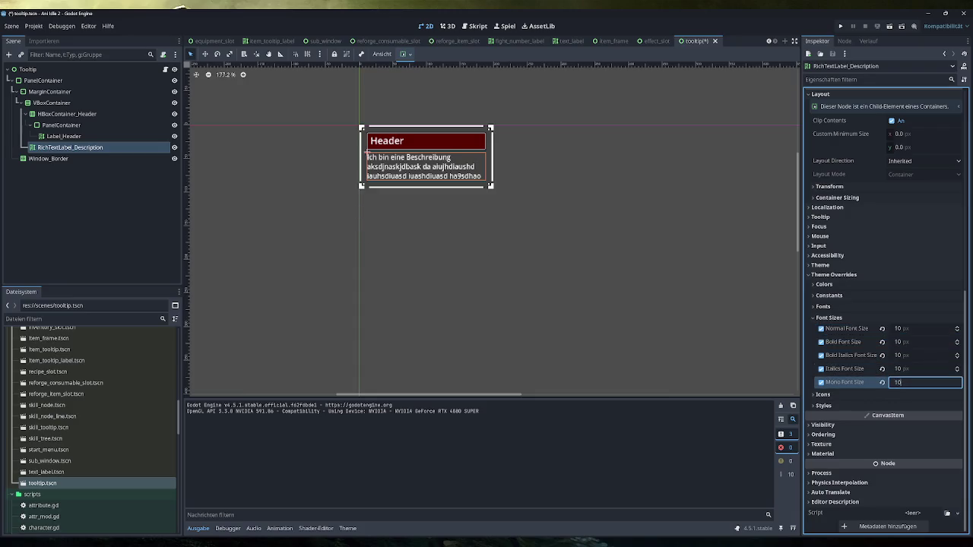
text(10)
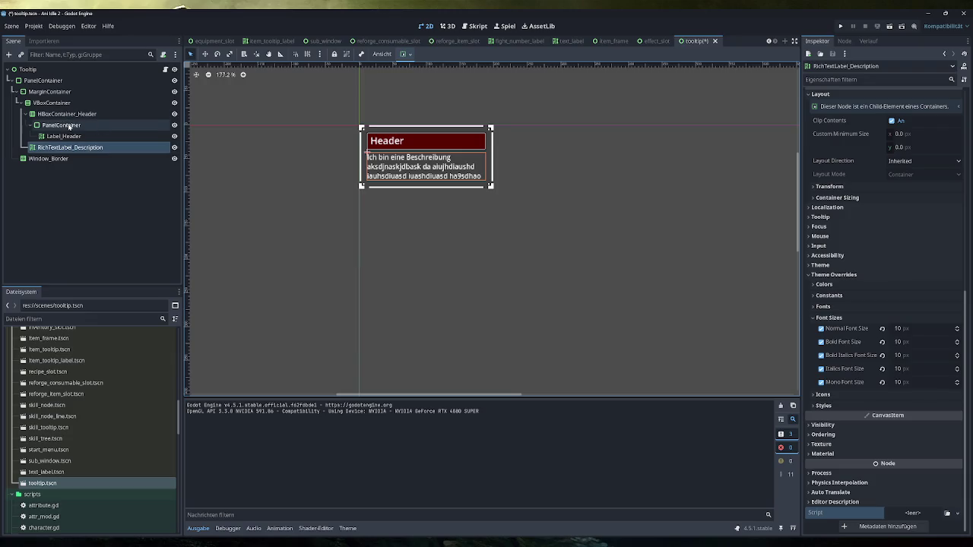
click(64, 136)
Expand Label_Header's font size overrides and set Normal Font Size to 12.
scroll(866, 350, down, 3)
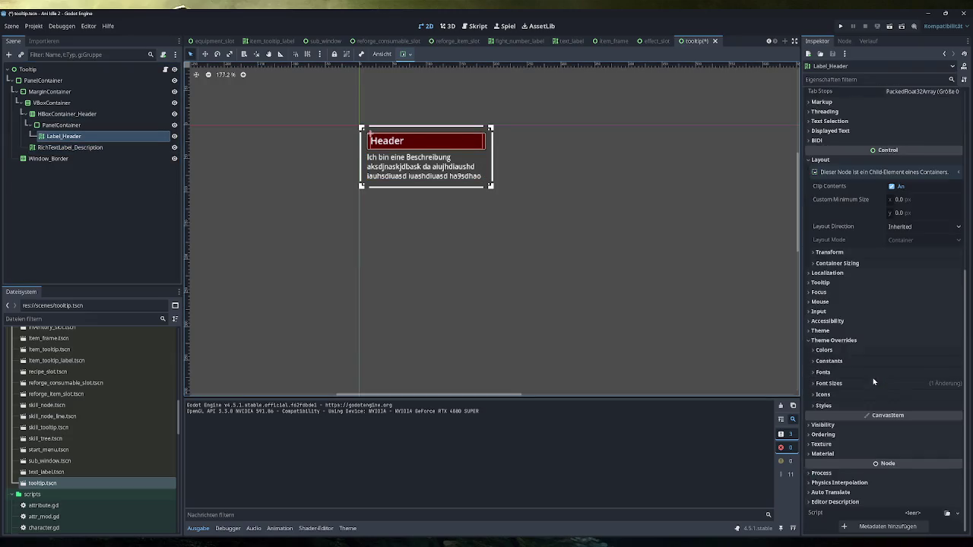
click(864, 383)
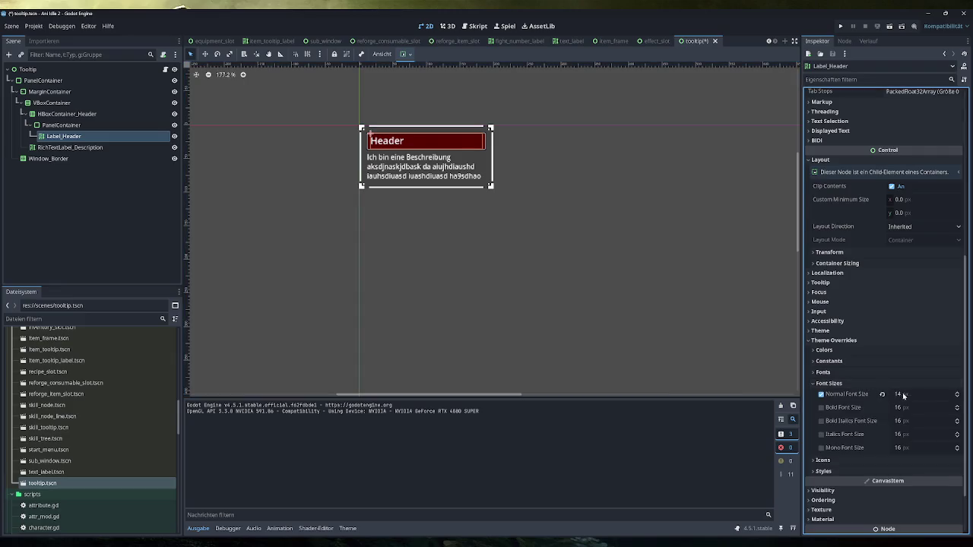
click(820, 394)
text(12)
key(Tab)
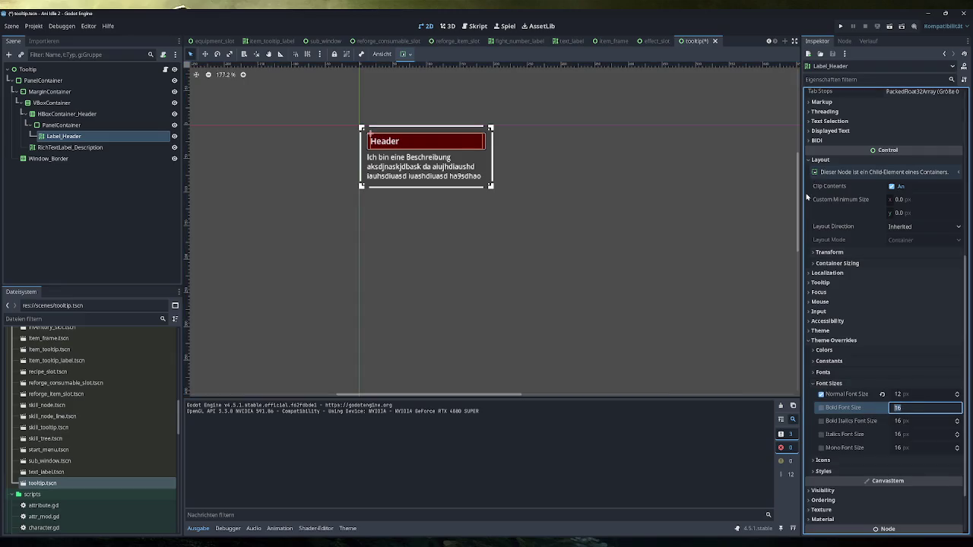
Enable the other four header font size overrides at 12, save the scene, and run the game.
drag(820, 408, 821, 448)
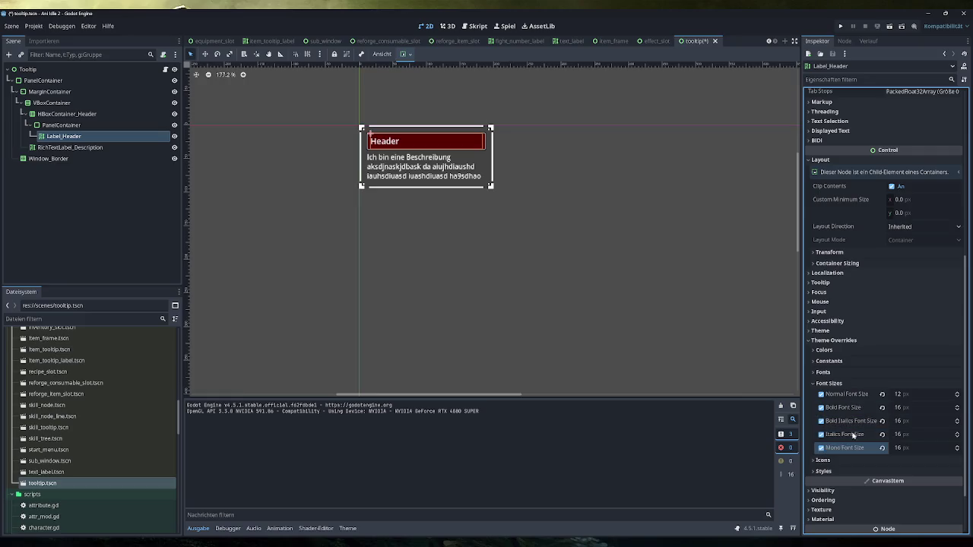
text(12)
key(Tab)
text(12)
key(Tab)
text(12)
key(Tab)
text(12)
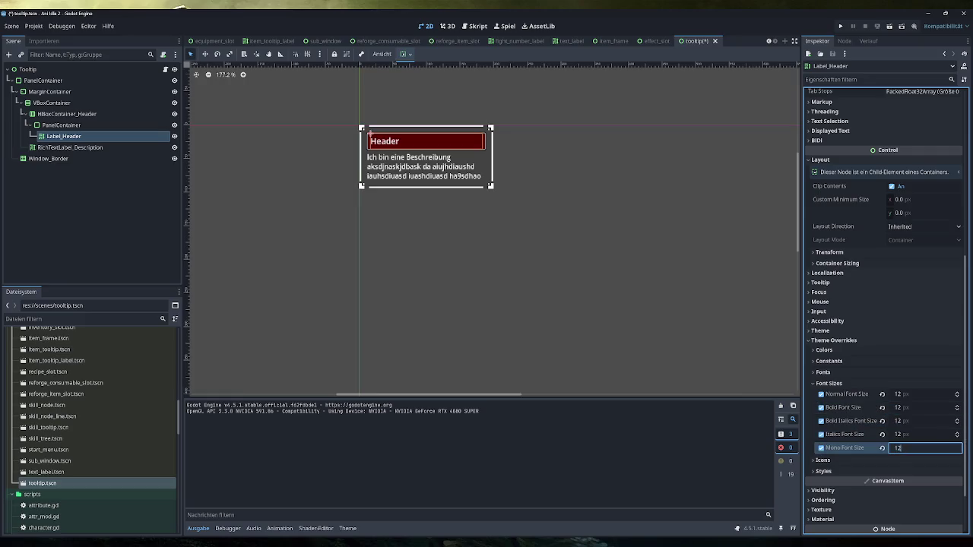
key(ctrl+s)
click(840, 26)
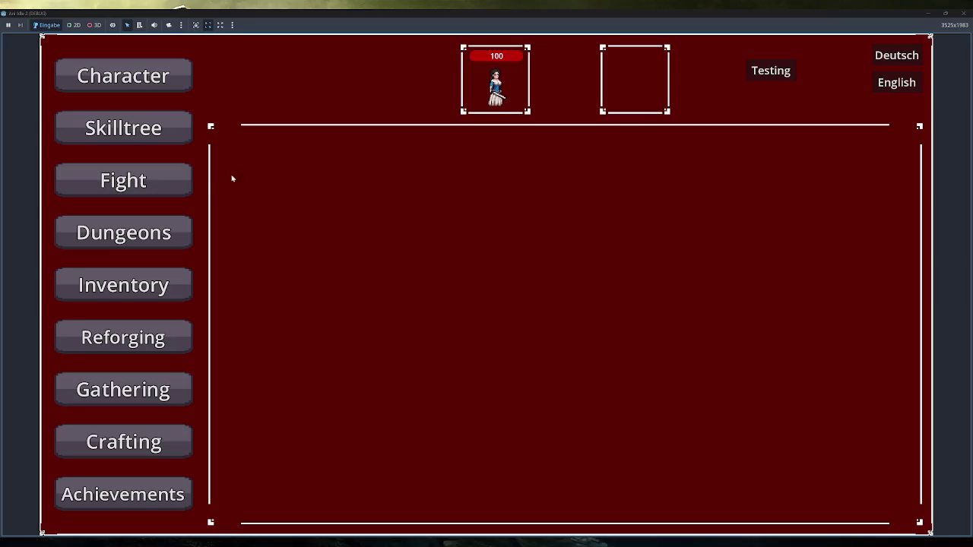
Add test buffs to both characters, view a buff tooltip, then stop the game with F8.
click(770, 70)
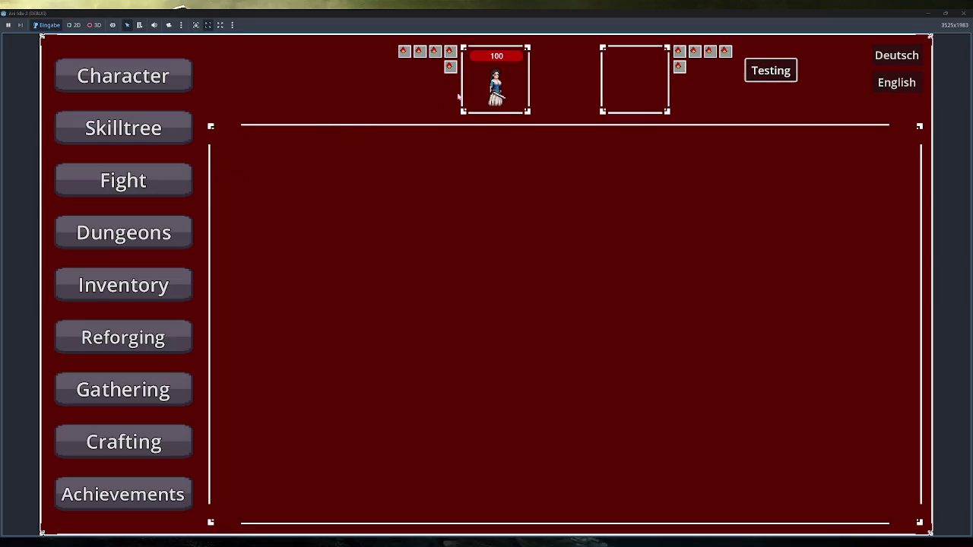
mouse_move(450, 67)
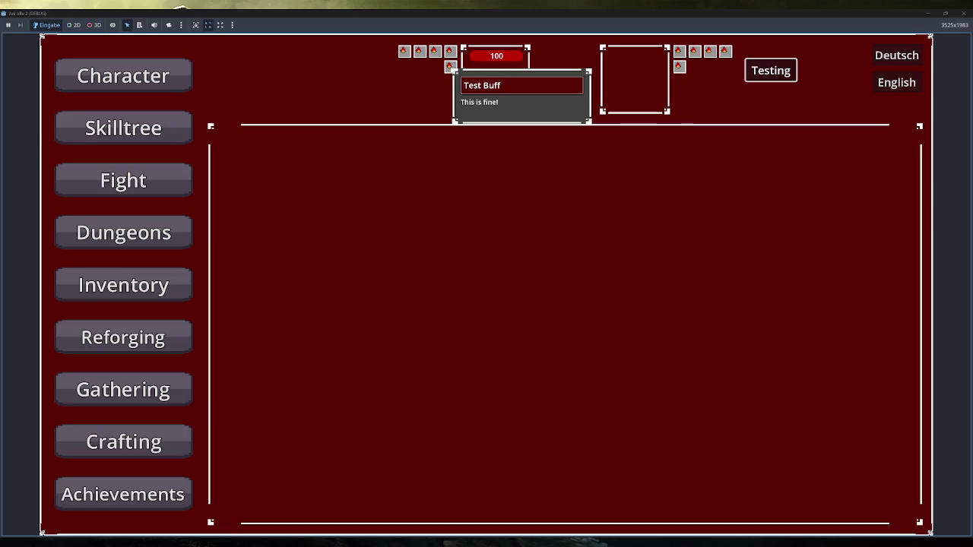
key(F8)
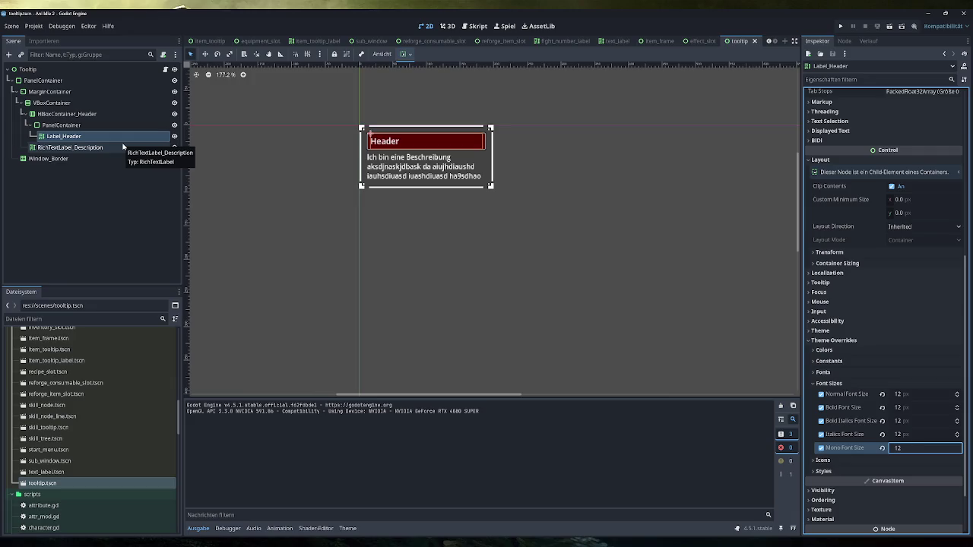
Relaunch the game, add more test buffs to the player, check a tooltip, and close the window.
click(839, 25)
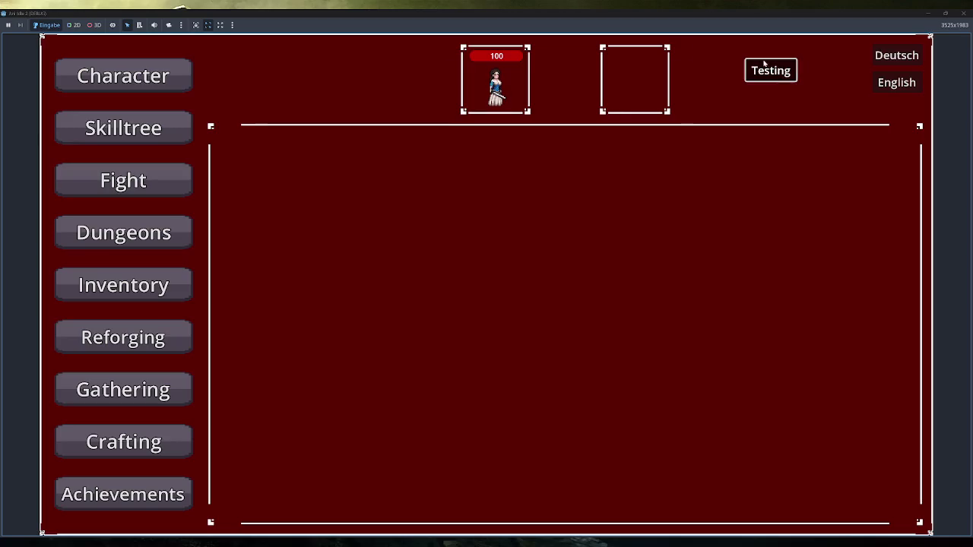
click(766, 70)
mouse_move(450, 95)
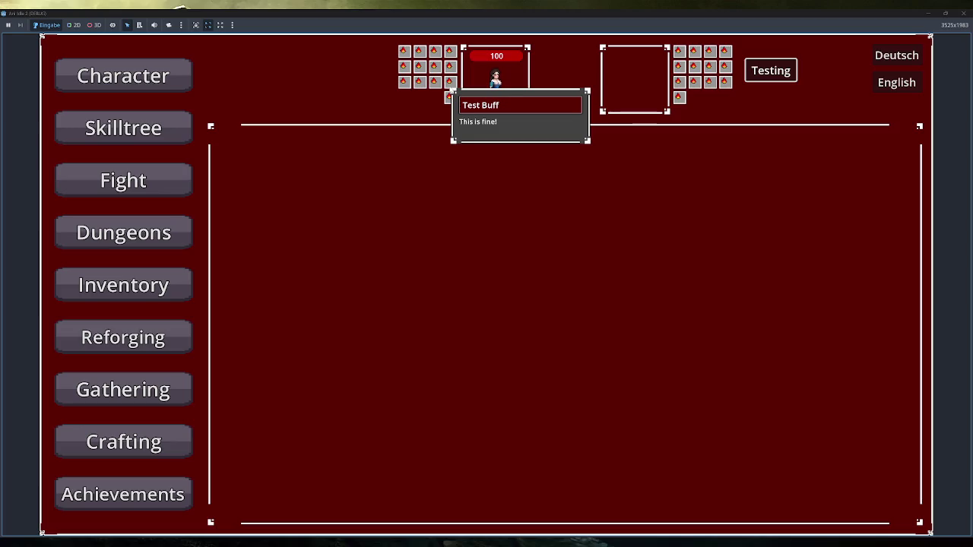
click(964, 13)
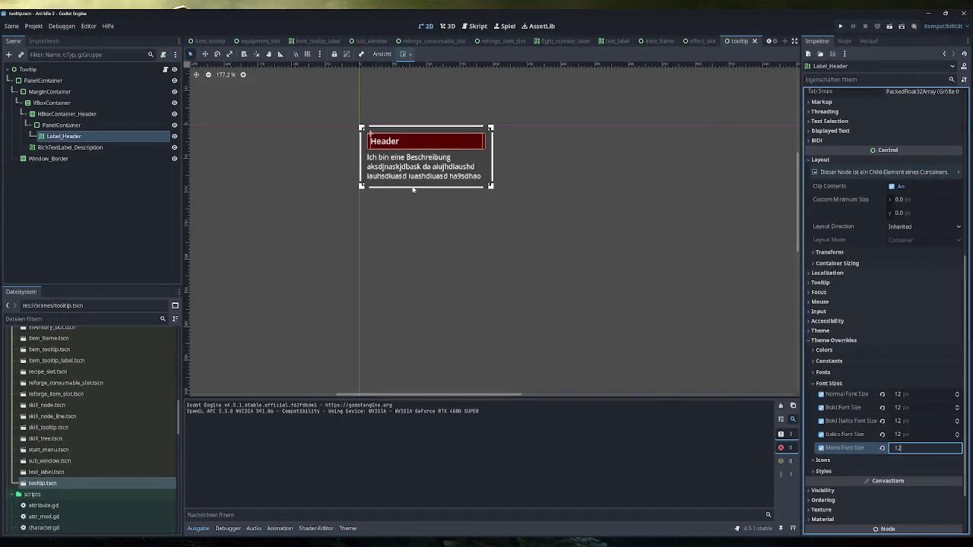
Centre the tooltip and turn on Clip Contents for RichTextLabel_Description.
mouse_move(486, 235)
mouse_down()
mouse_move(599, 299)
mouse_move(573, 315)
mouse_move(551, 307)
mouse_up()
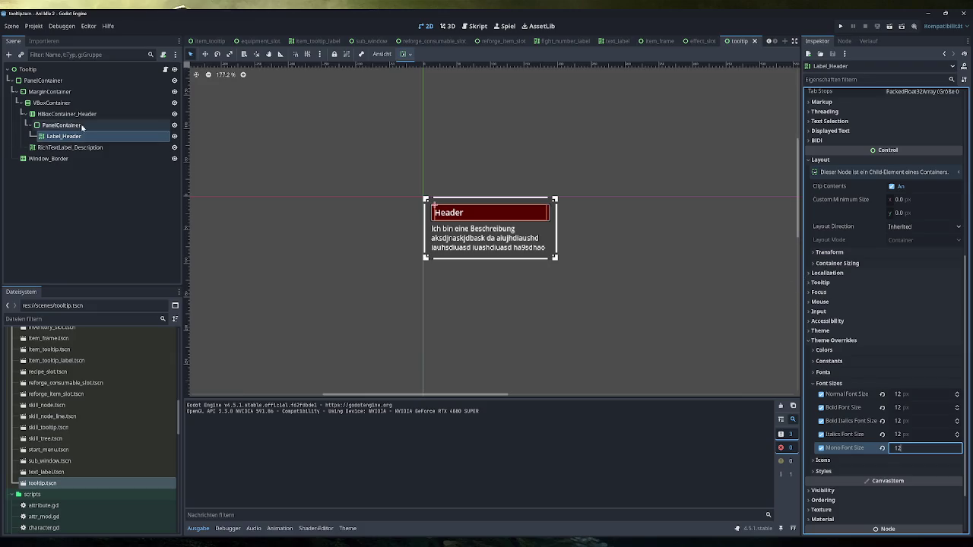
click(70, 147)
click(892, 121)
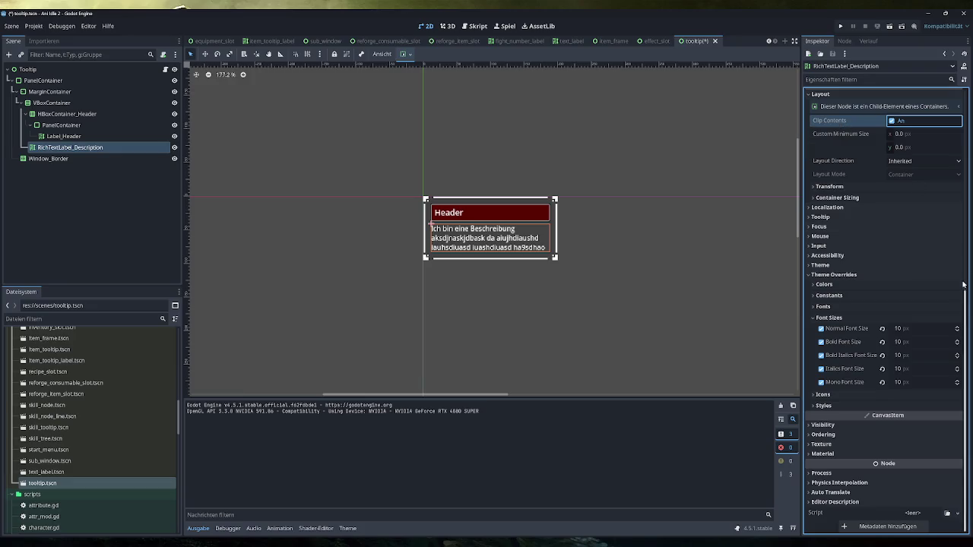
Try Vertical Ausdehnen under Container Sizing, then untick it so the label doesn't expand.
click(864, 197)
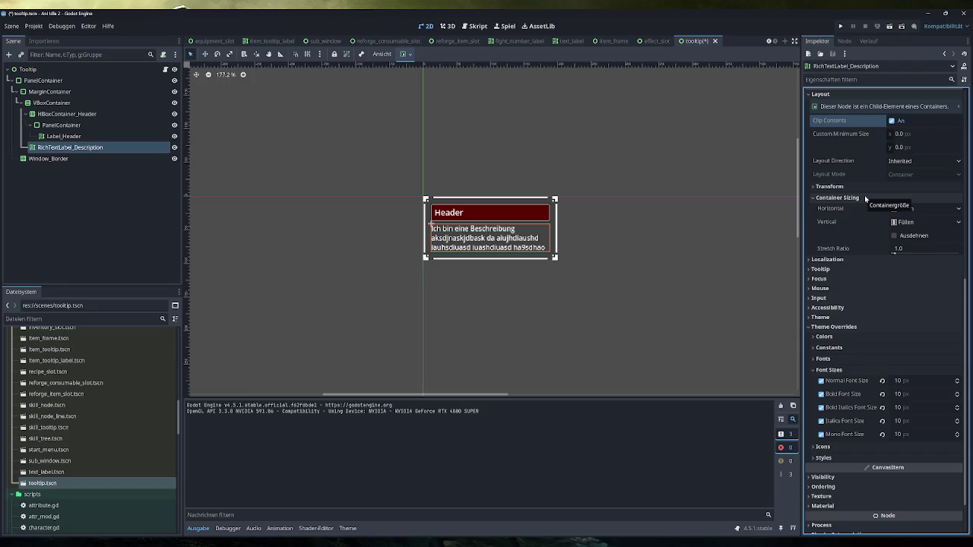
click(864, 195)
click(864, 196)
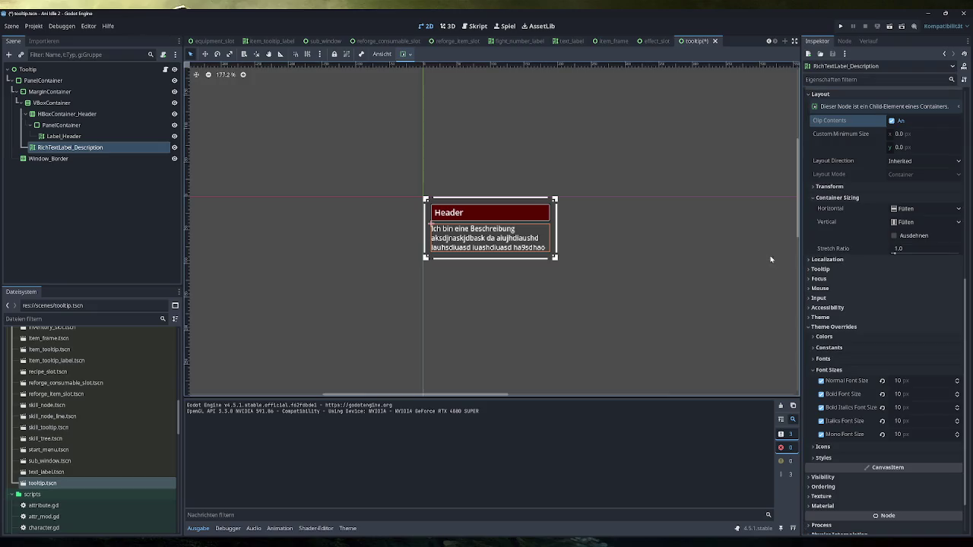
click(893, 235)
click(893, 236)
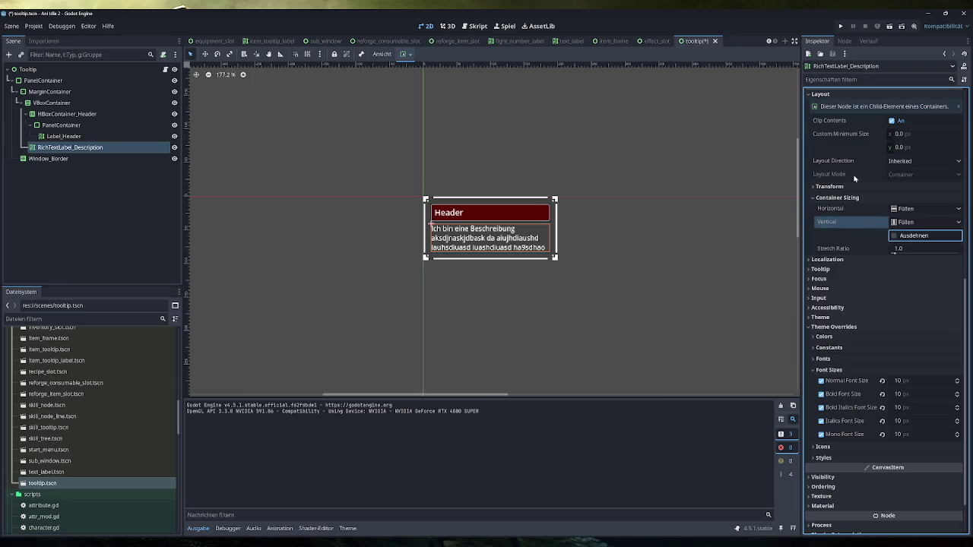
click(854, 199)
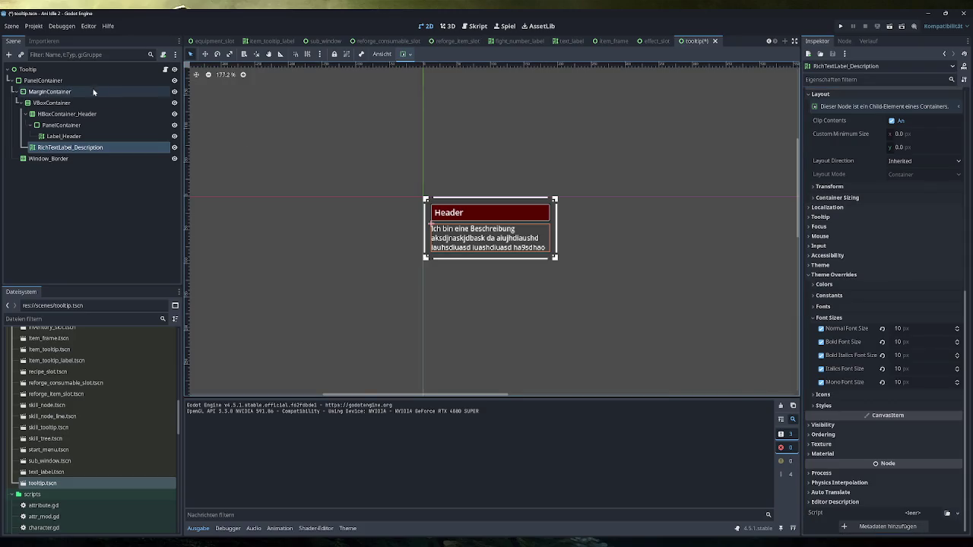
Revert Custom Minimum Size to 0 on the header PanelContainer and the root PanelContainer.
click(61, 124)
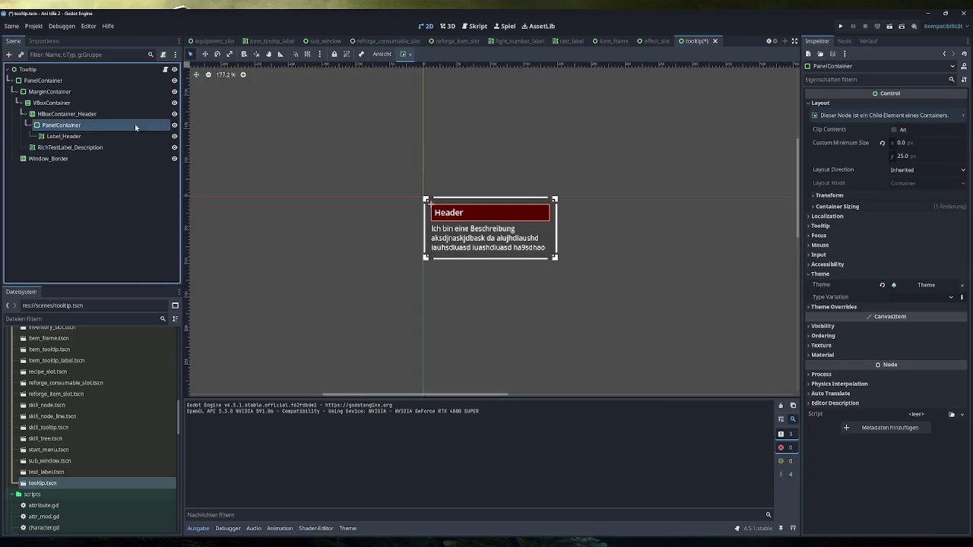
click(881, 143)
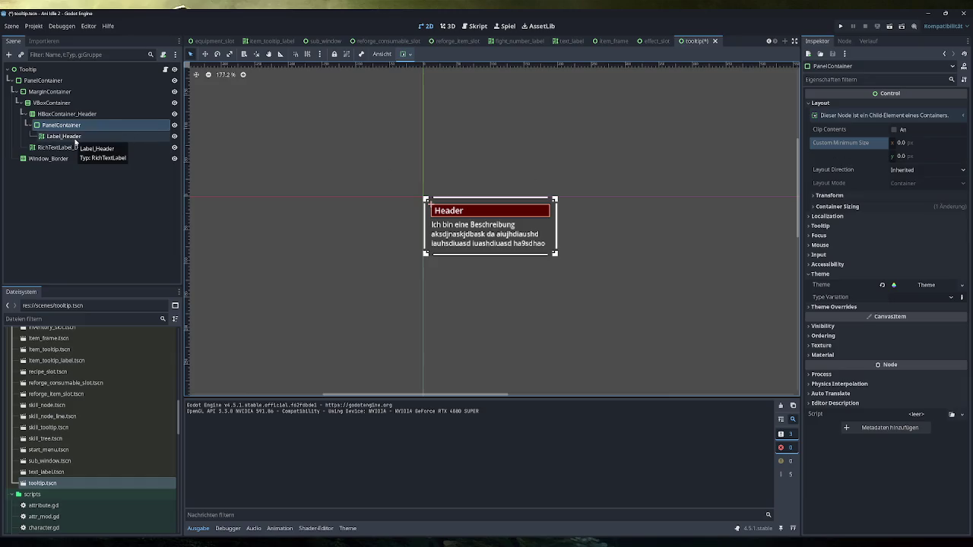
click(46, 69)
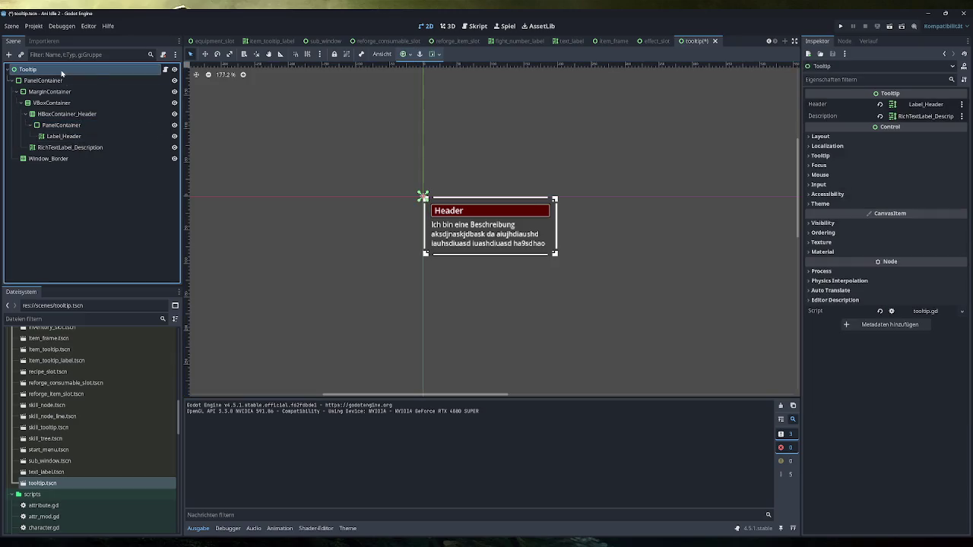
click(87, 81)
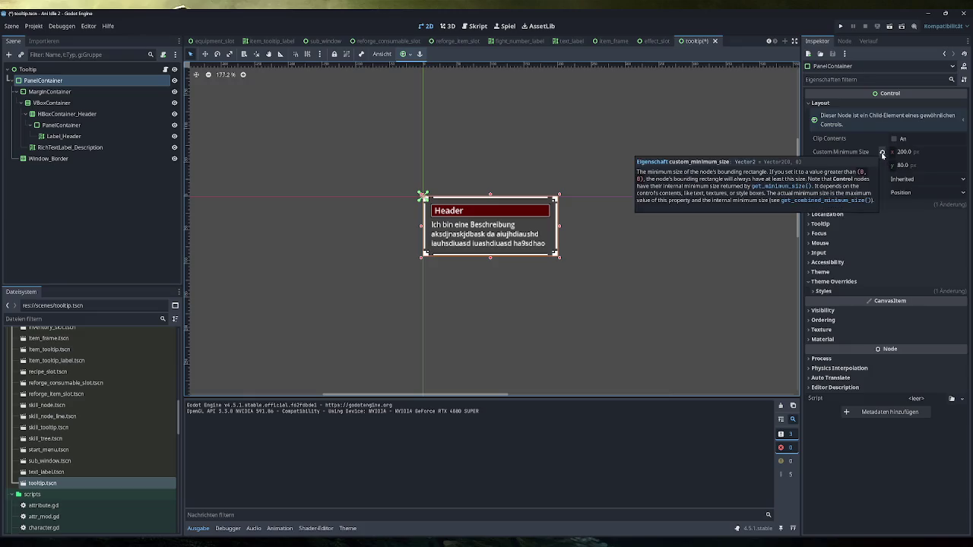
click(335, 270)
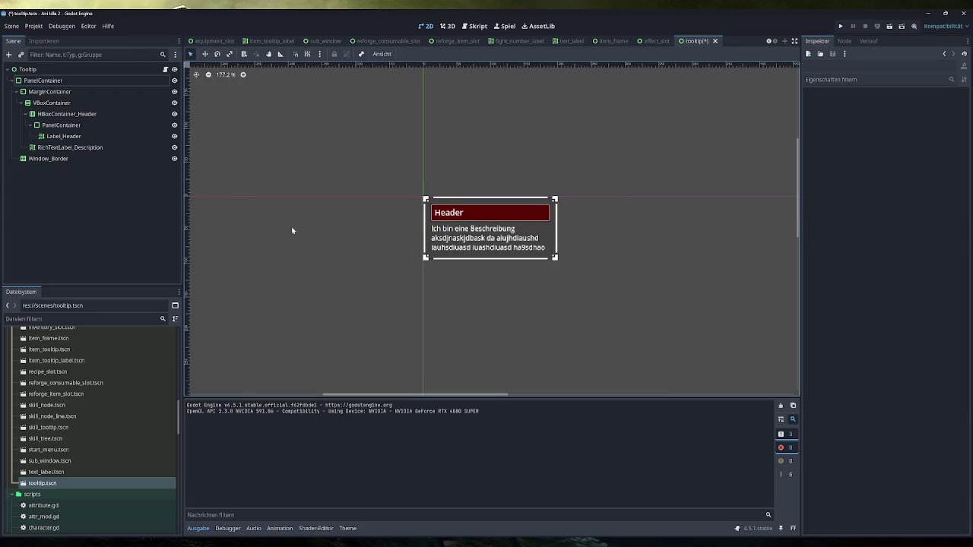
click(43, 80)
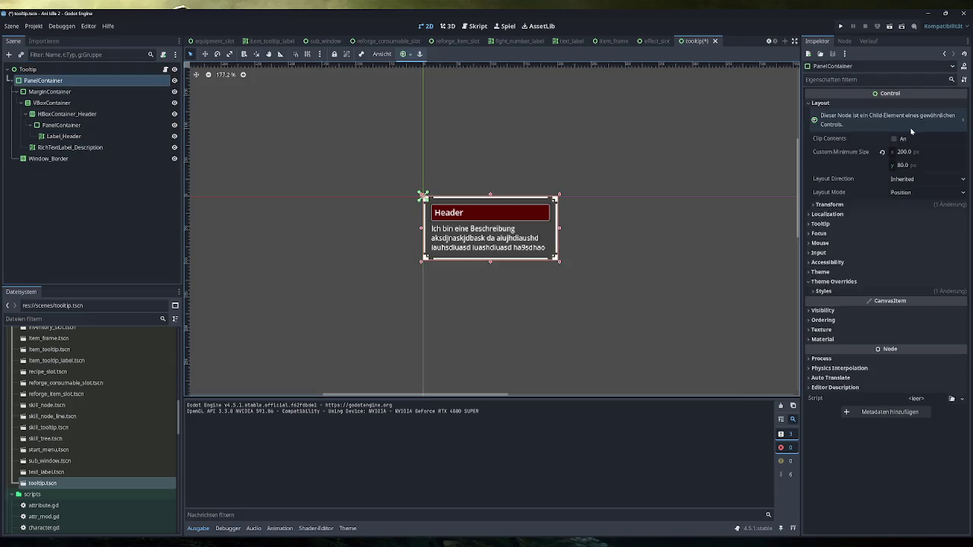
click(882, 154)
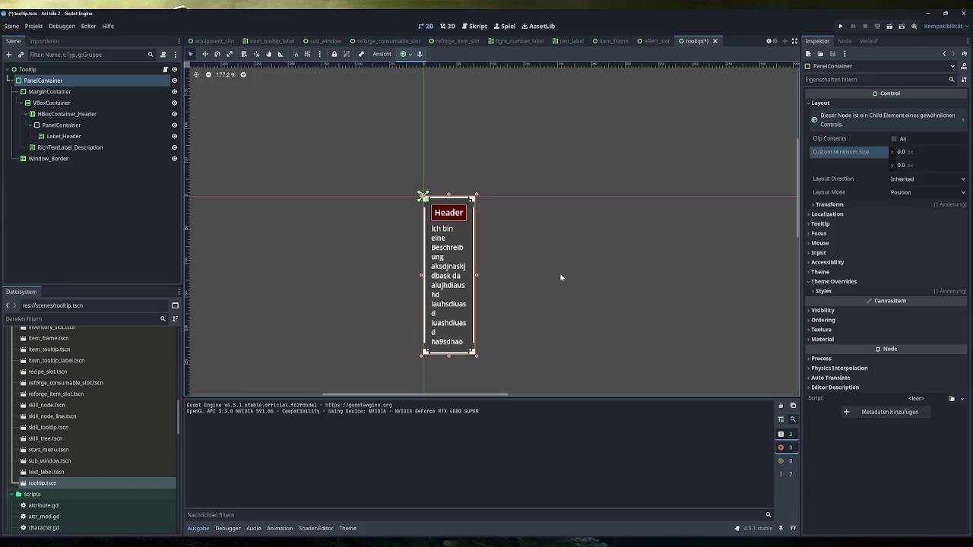
click(72, 149)
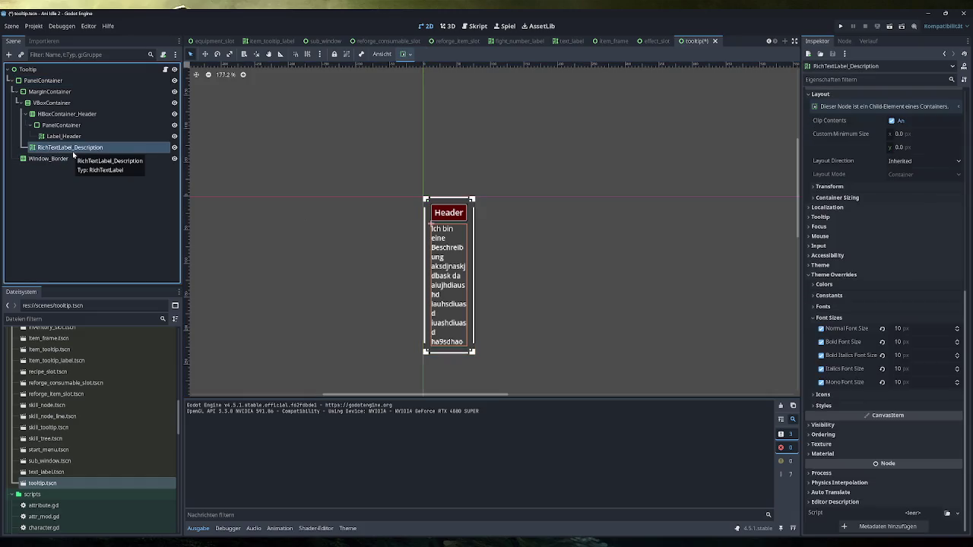
click(893, 120)
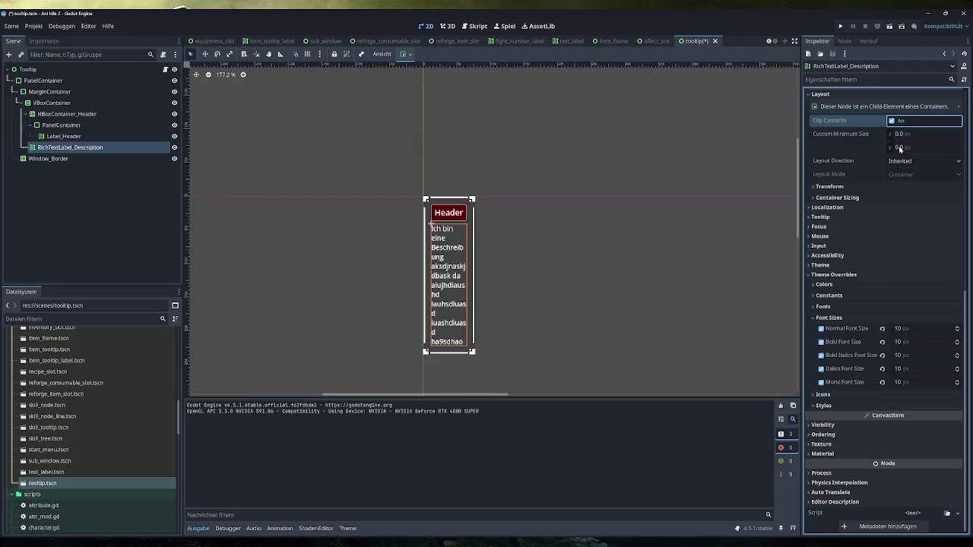
click(891, 186)
click(890, 187)
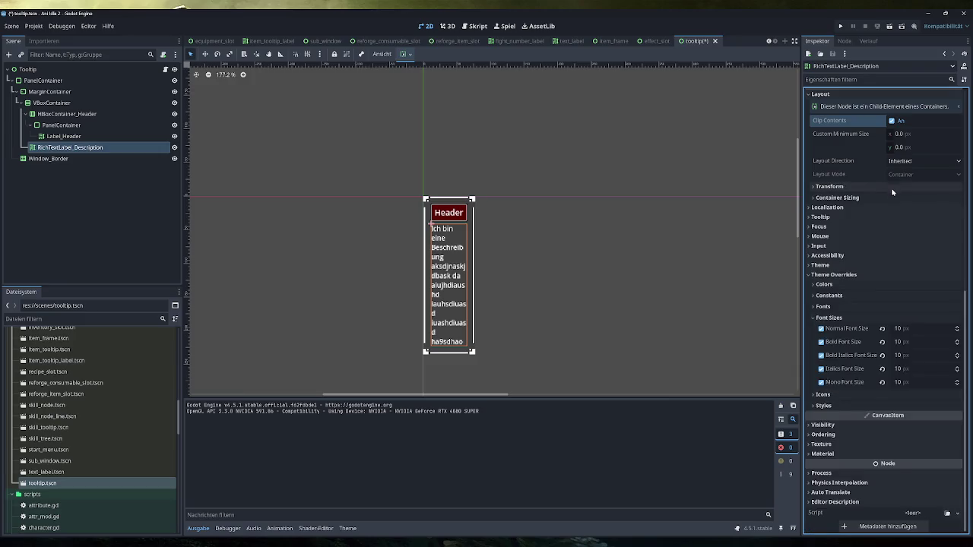
click(890, 196)
click(895, 222)
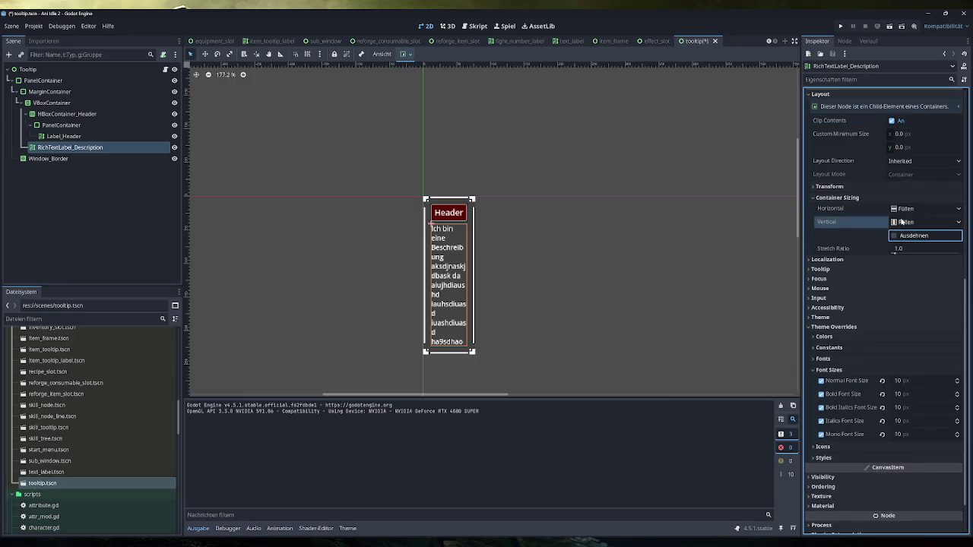
click(873, 197)
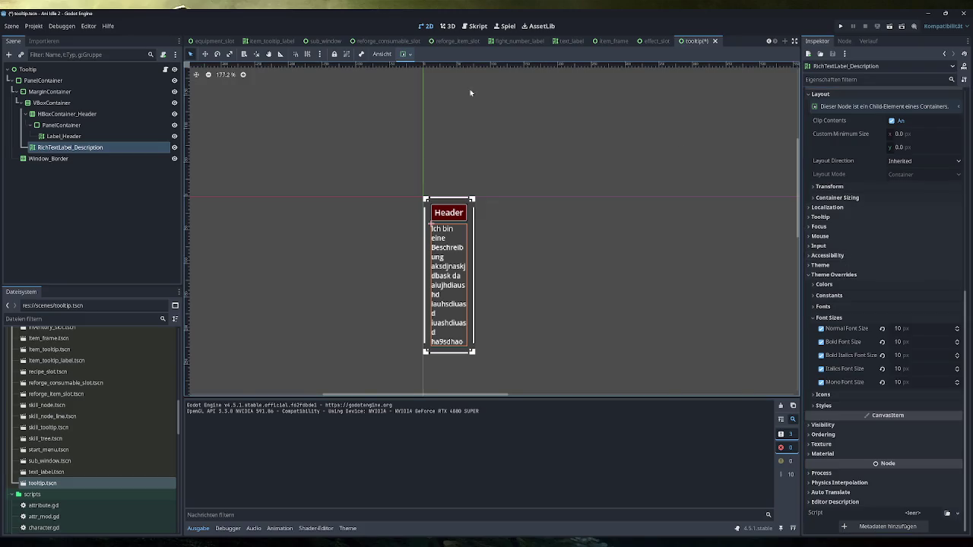
click(88, 81)
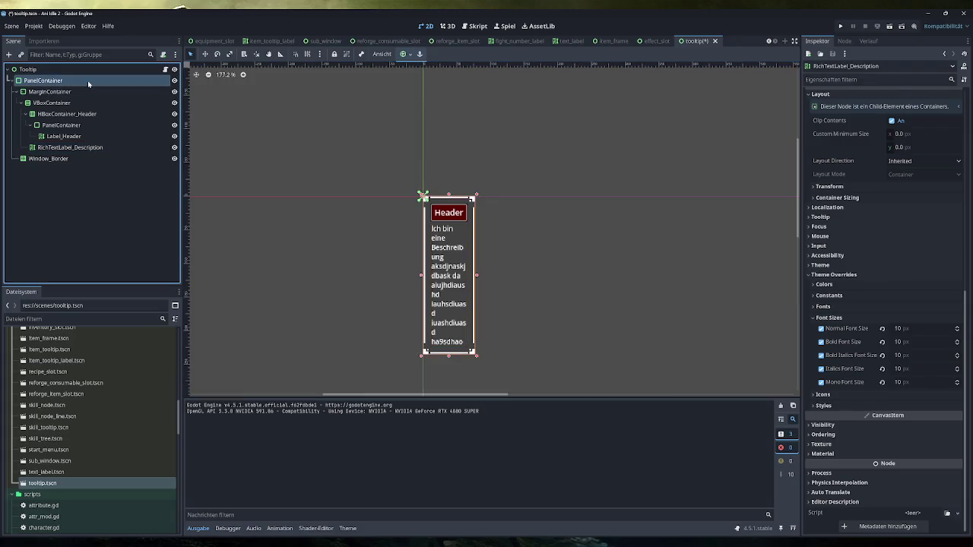
Set the outer panel's Custom Minimum Size x to 100, then inspect the description label's sizing.
click(904, 151)
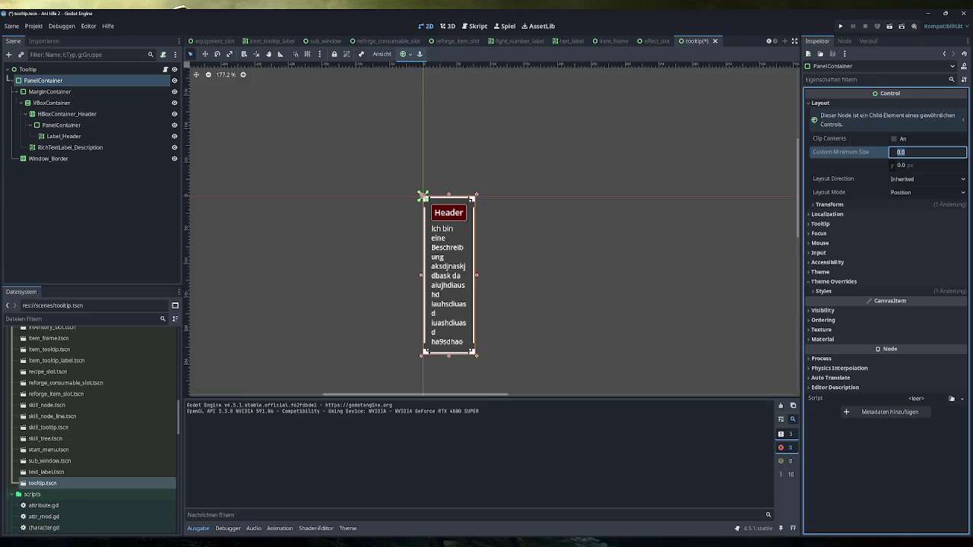
text(100)
key(Return)
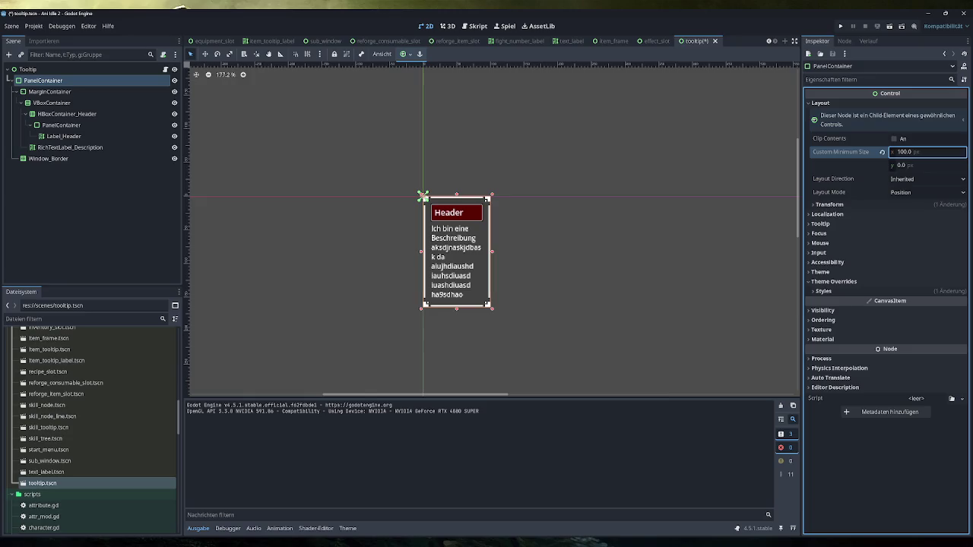
click(70, 147)
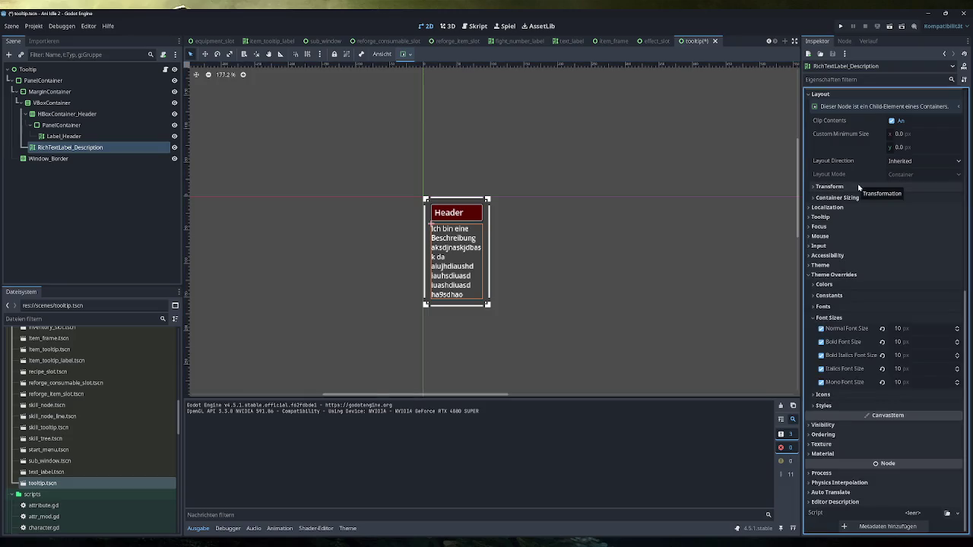
click(865, 197)
click(864, 198)
click(861, 208)
click(861, 208)
click(861, 226)
click(861, 226)
scroll(846, 319, up, 5)
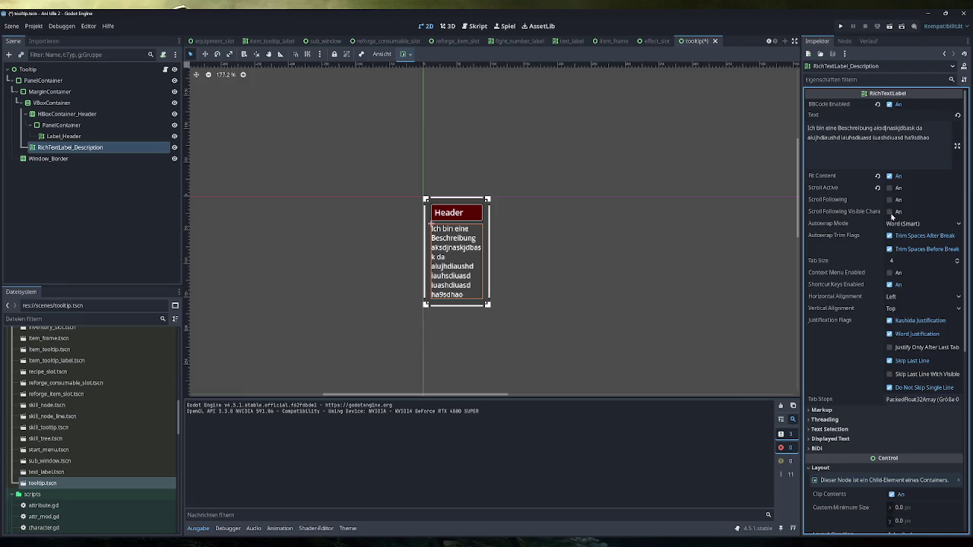
click(889, 177)
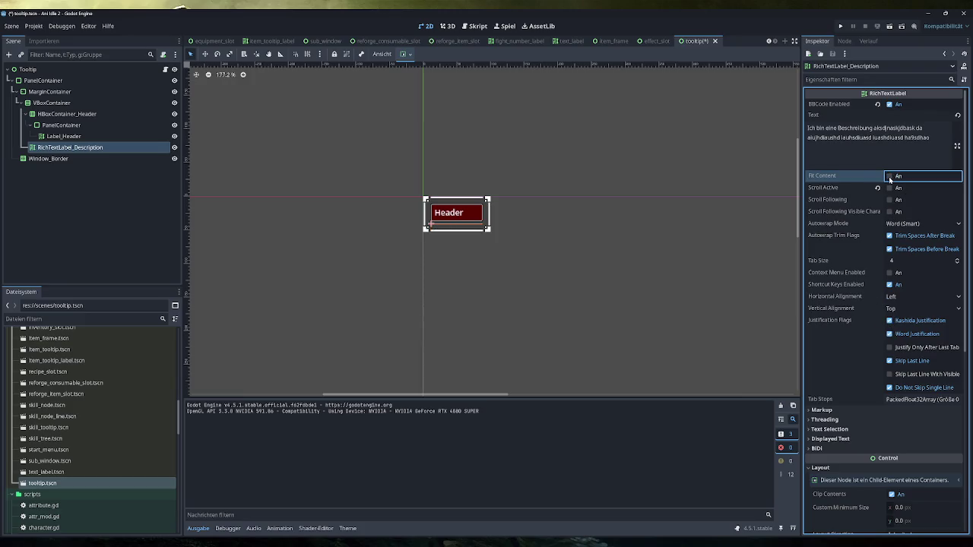
click(889, 177)
click(889, 178)
click(889, 178)
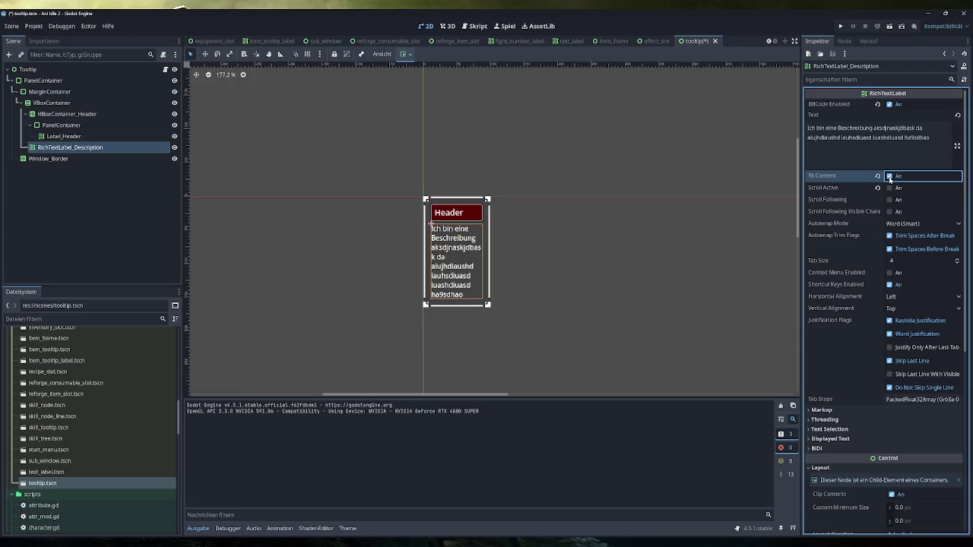
click(889, 178)
click(889, 178)
click(910, 223)
click(908, 261)
click(914, 225)
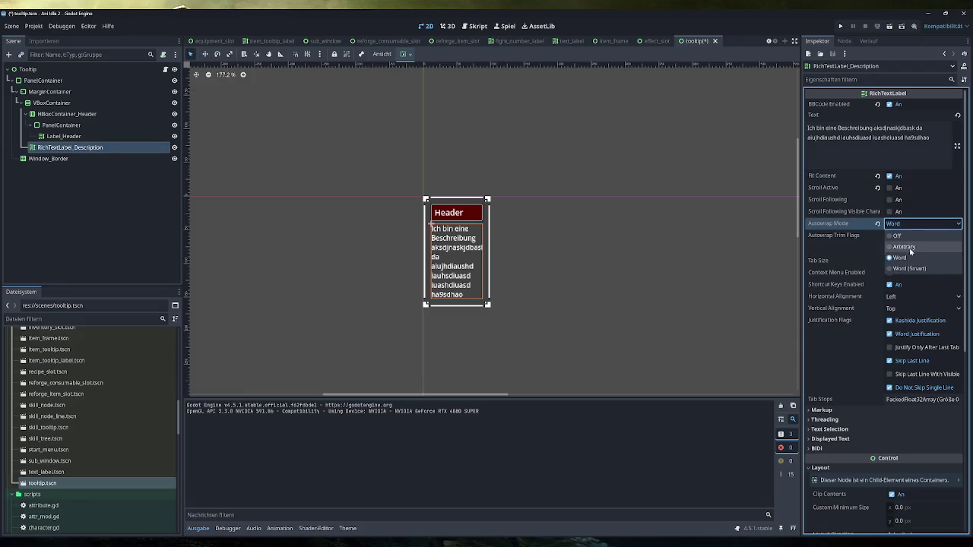
click(912, 242)
click(914, 225)
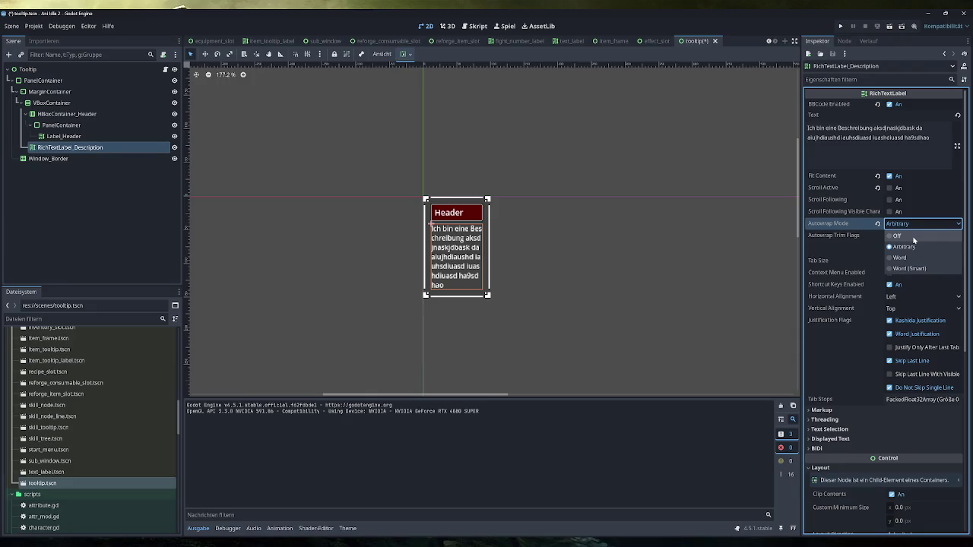
click(915, 233)
click(915, 225)
click(914, 270)
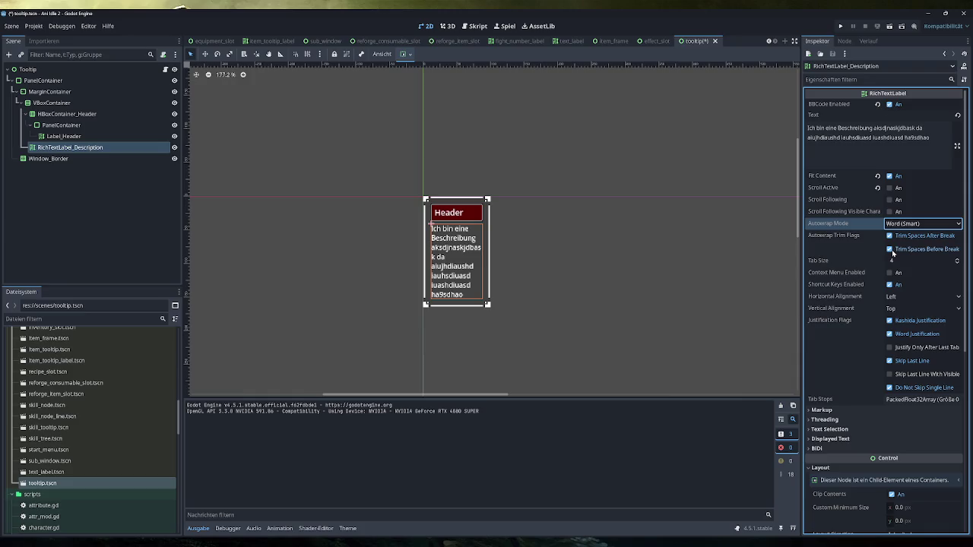
click(956, 264)
click(956, 260)
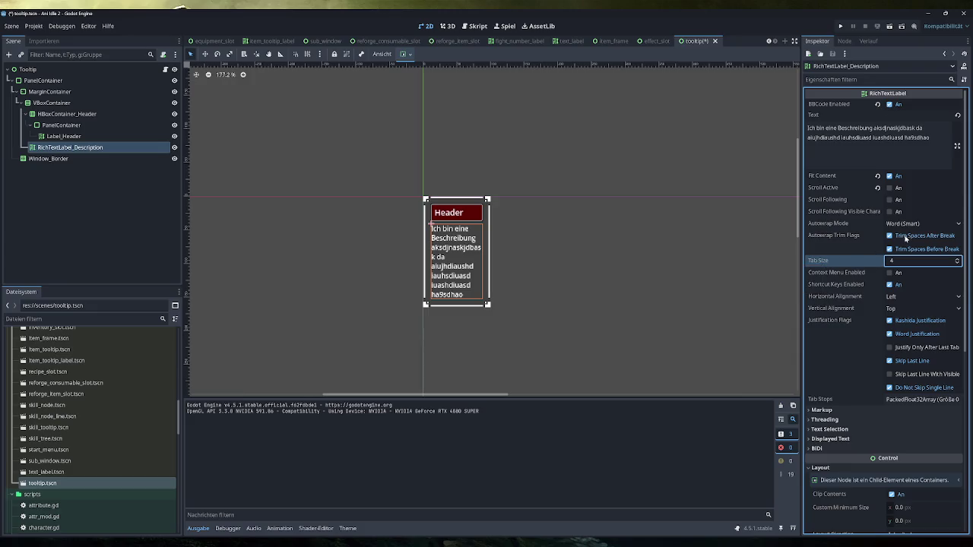
click(889, 175)
click(889, 175)
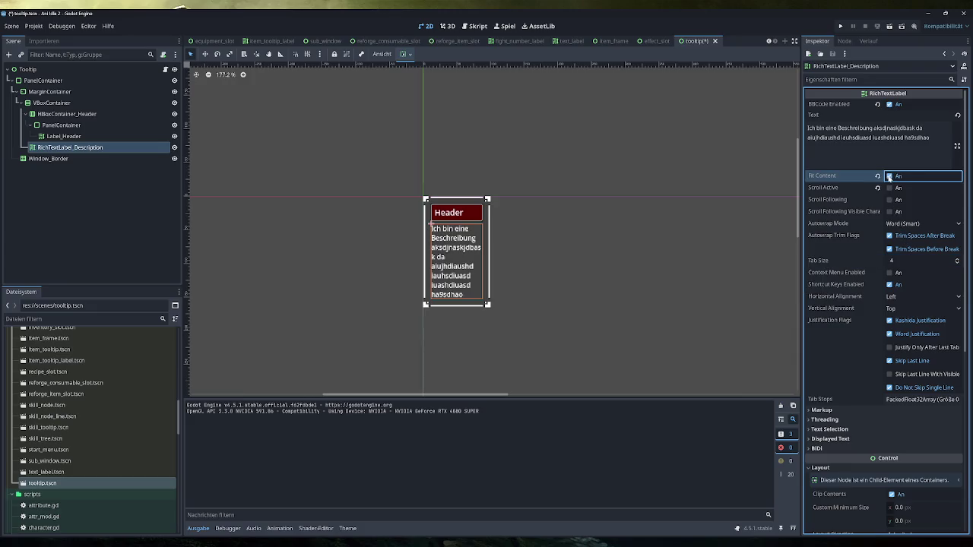
click(895, 221)
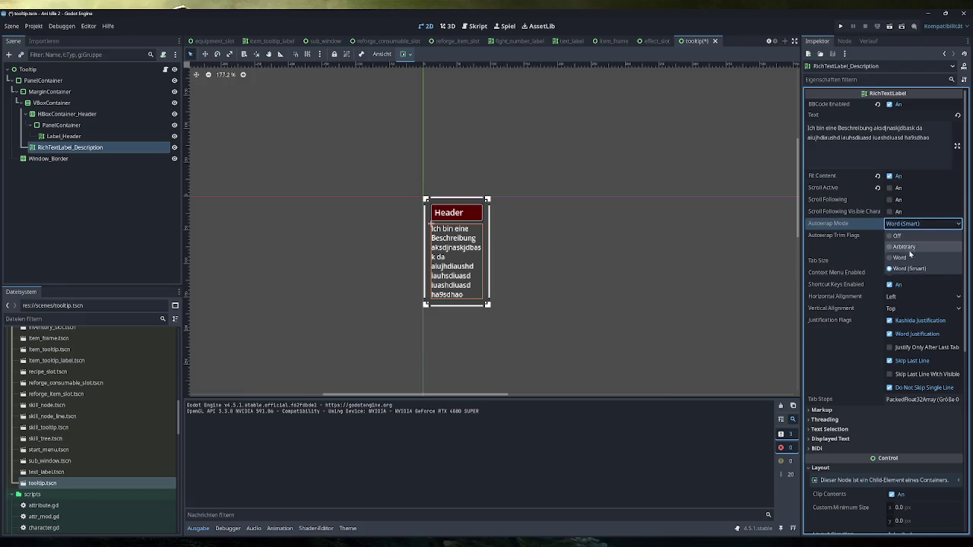
click(911, 237)
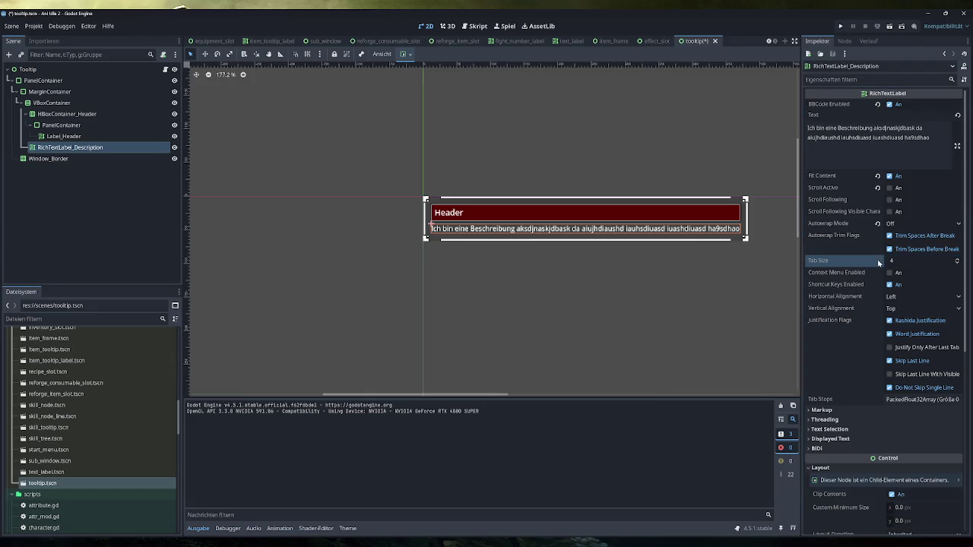
click(904, 228)
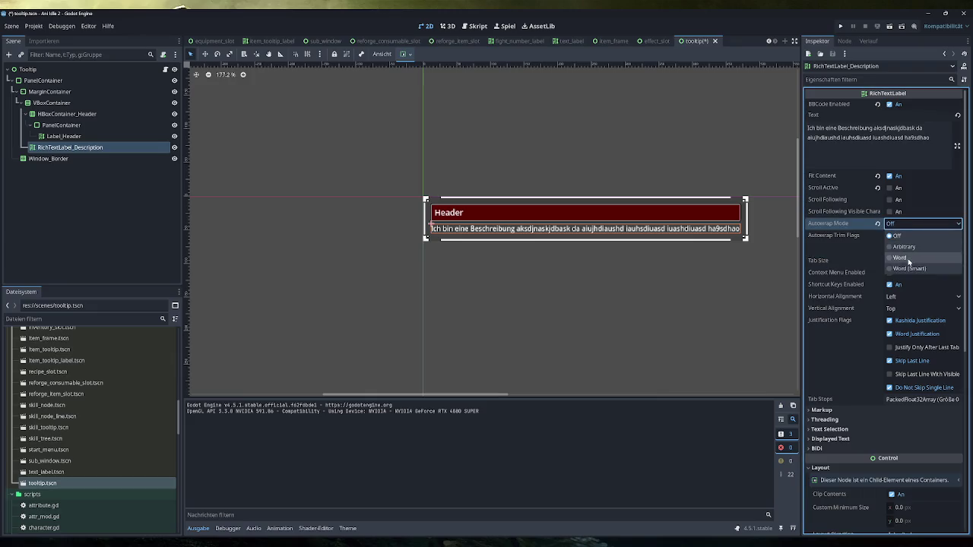
click(910, 259)
click(958, 262)
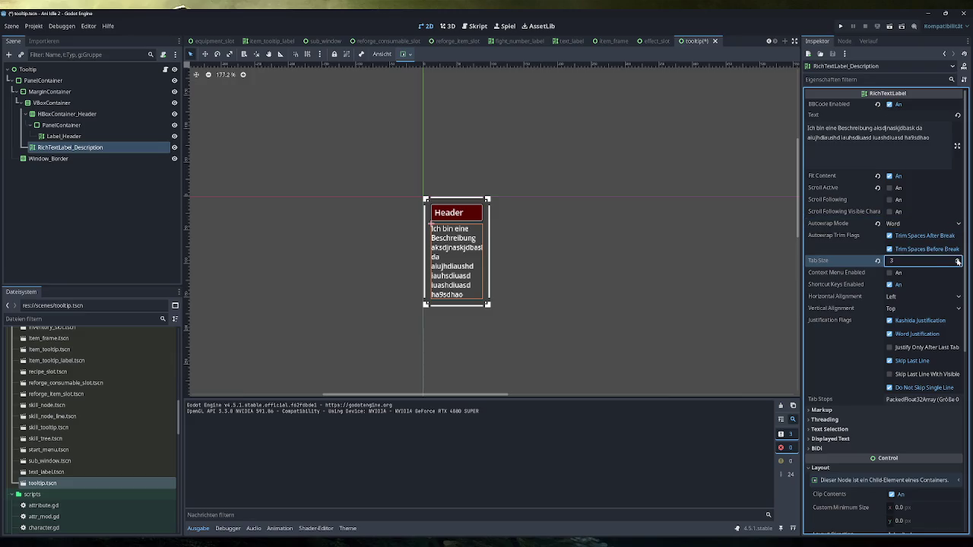
click(877, 261)
click(903, 225)
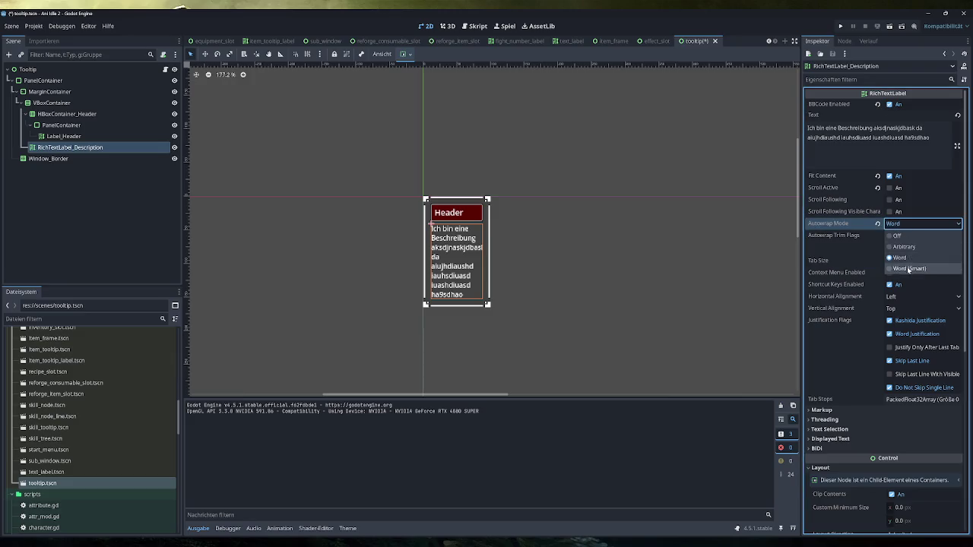
click(939, 270)
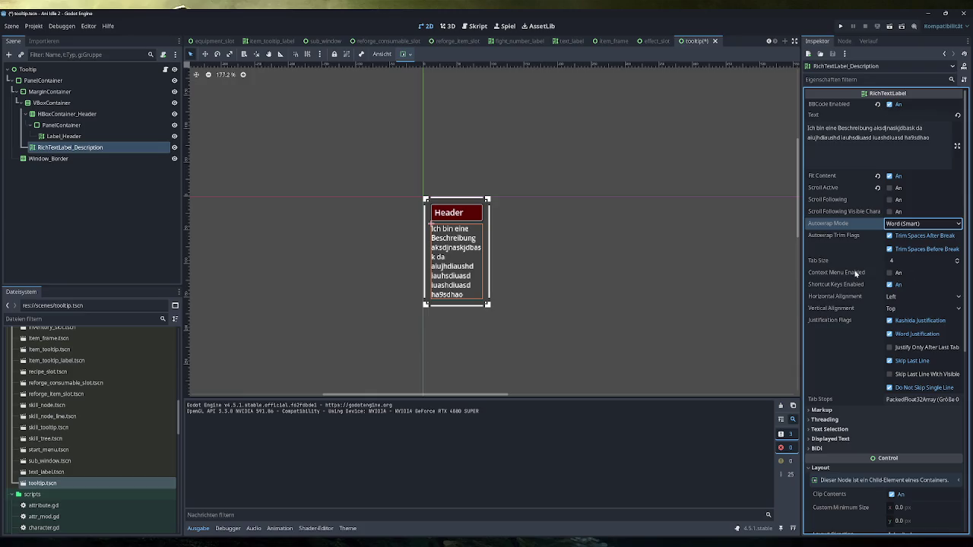
mouse_move(855, 274)
mouse_move(844, 321)
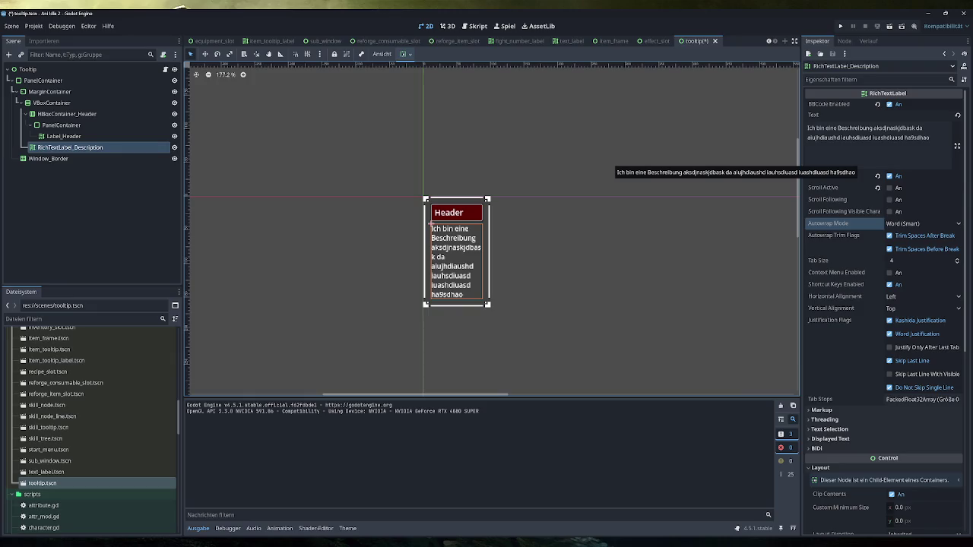
Cut the text to 'Ich bin eine Beschreibung', then run the game and view both buff tooltips.
mouse_move(928, 138)
mouse_down()
mouse_move(807, 137)
mouse_move(871, 127)
mouse_up()
key(BackSpace)
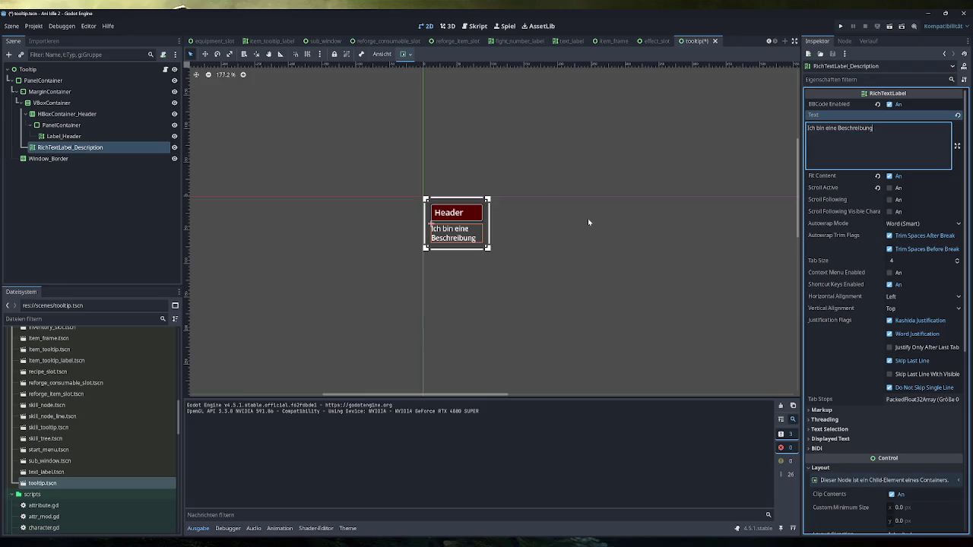
click(841, 26)
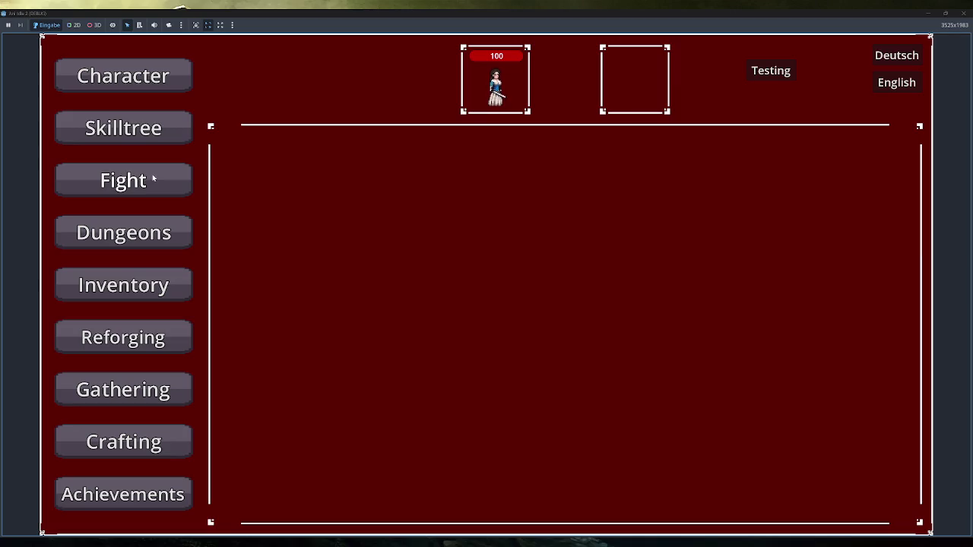
click(770, 69)
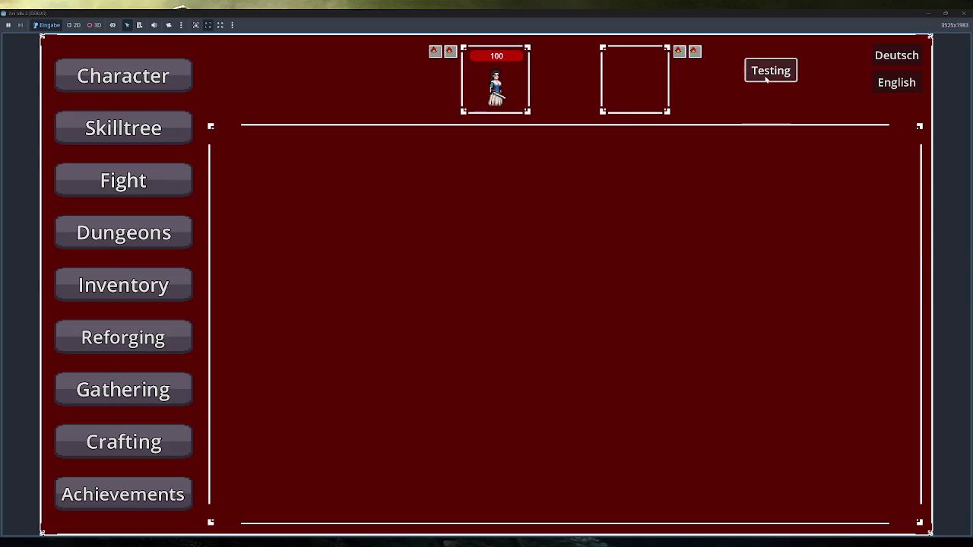
mouse_move(450, 66)
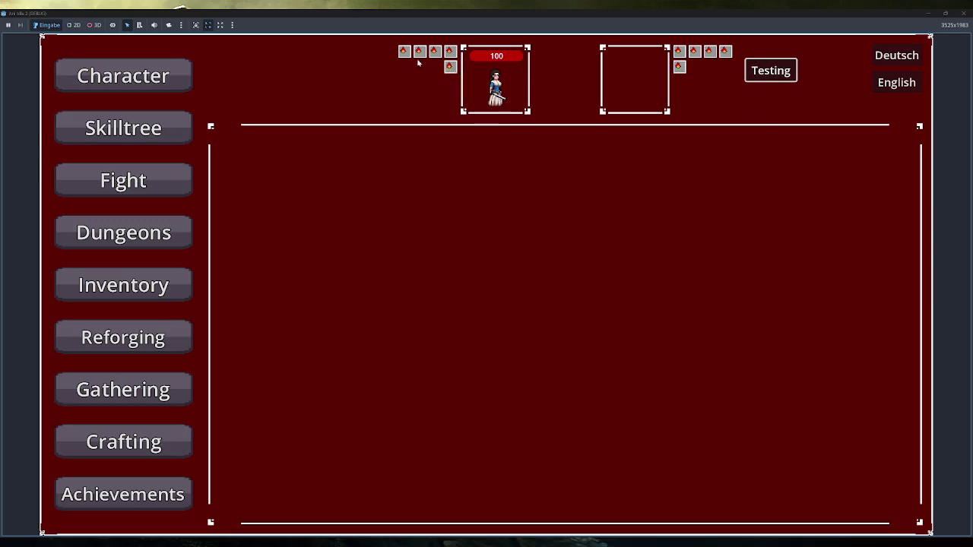
mouse_move(405, 53)
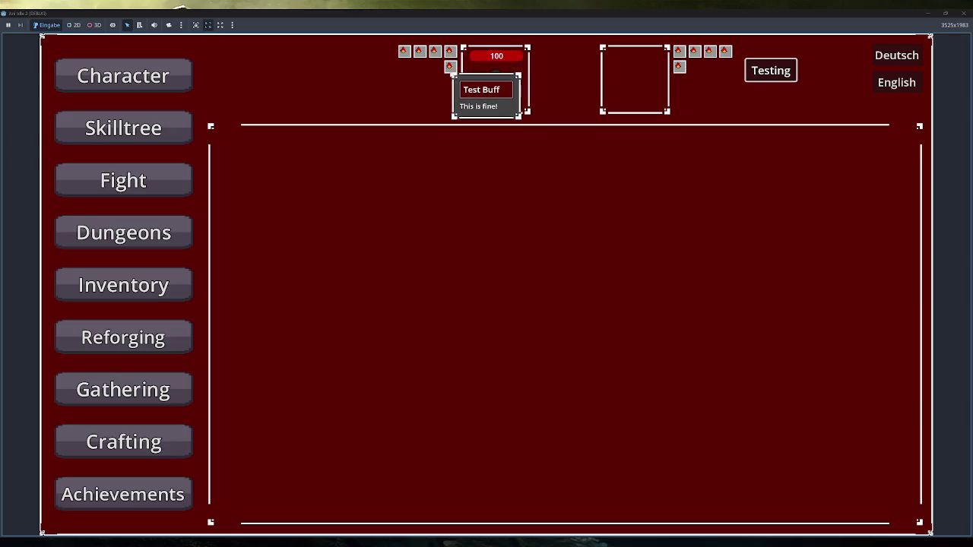
mouse_move(678, 67)
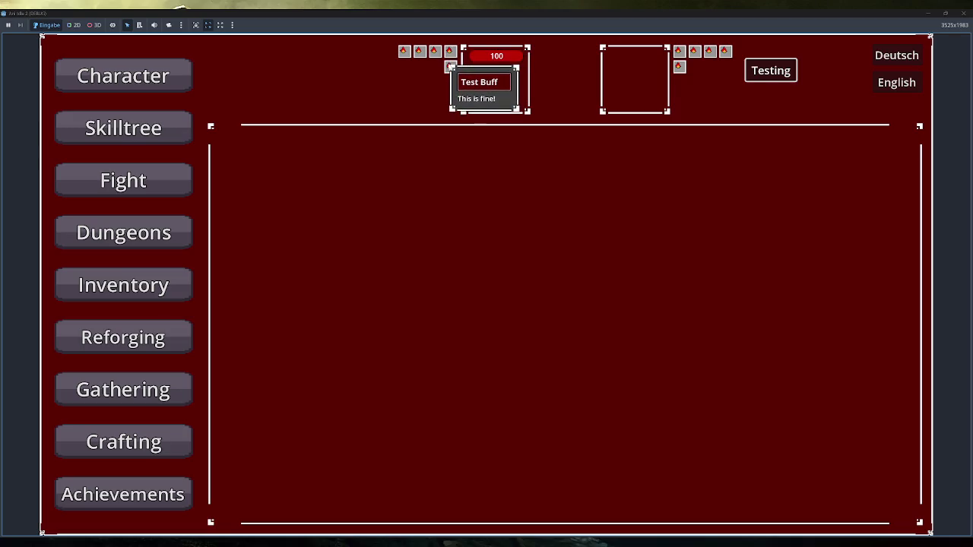
click(964, 13)
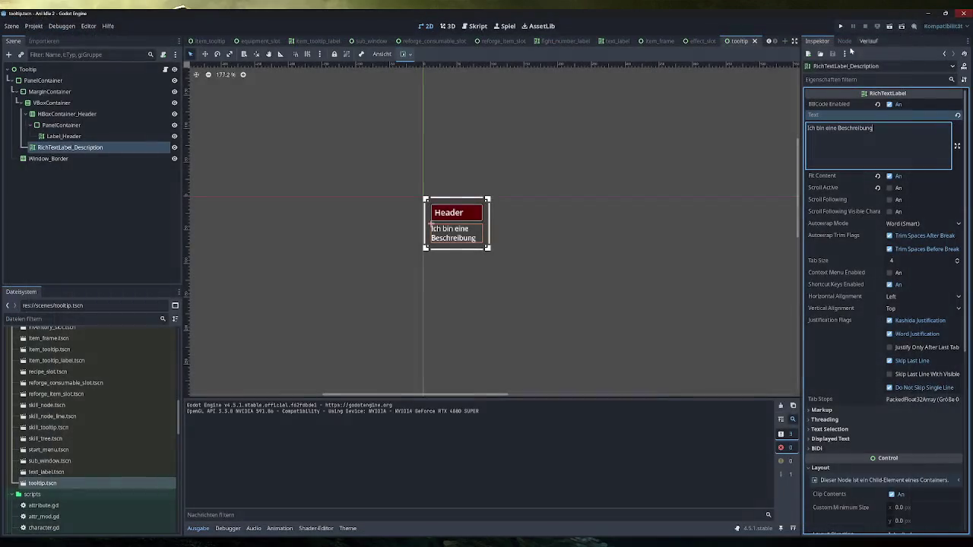
Select Window_Border, expand its Transform section, and zoom in on the tooltip.
click(63, 159)
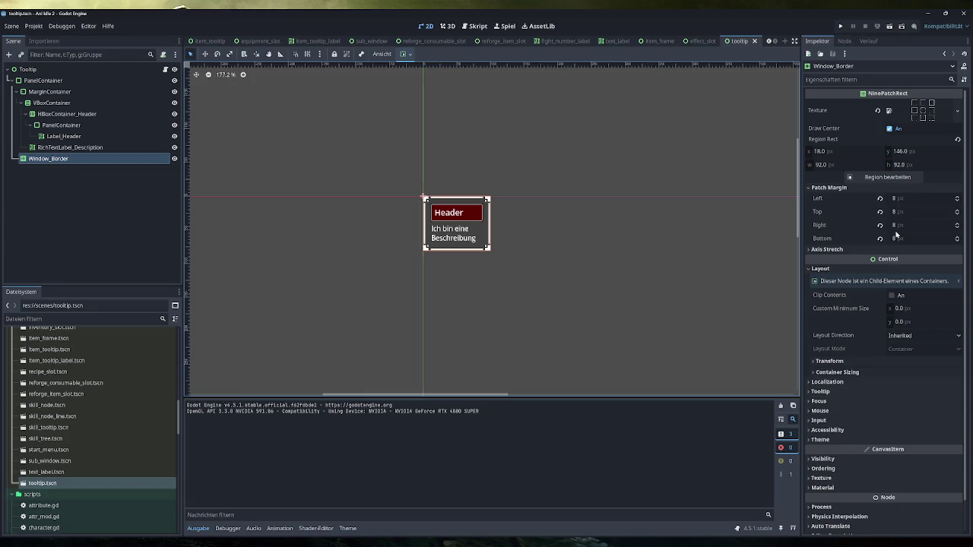
click(849, 362)
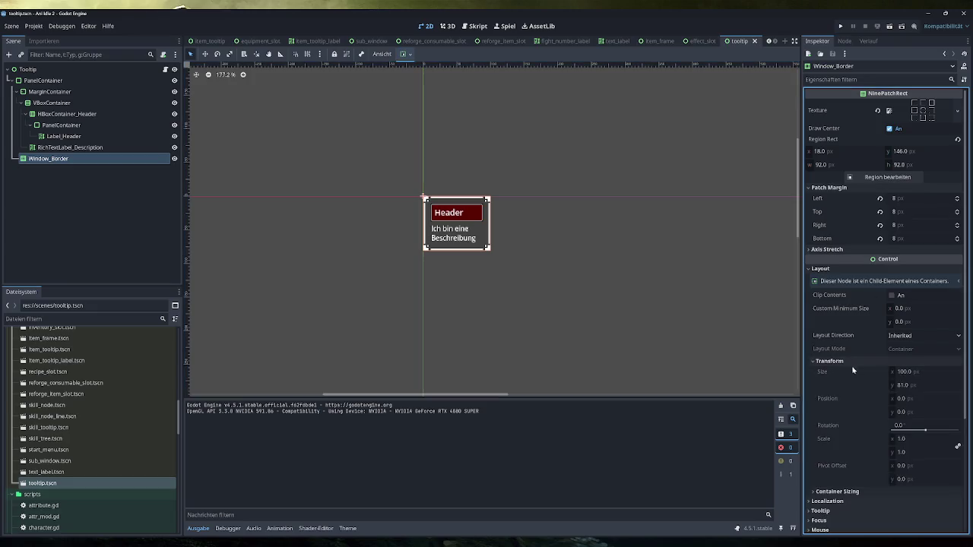
click(900, 440)
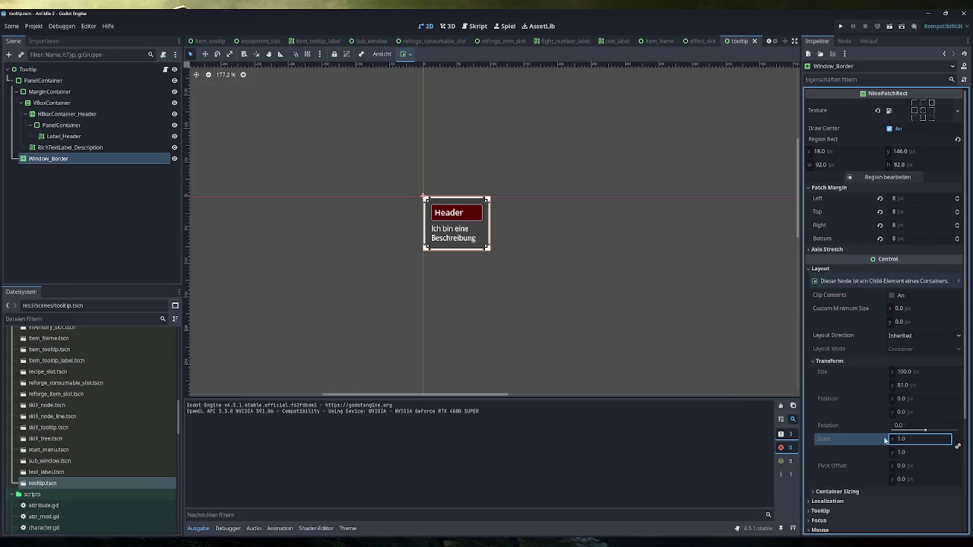
scroll(879, 455, down, 5)
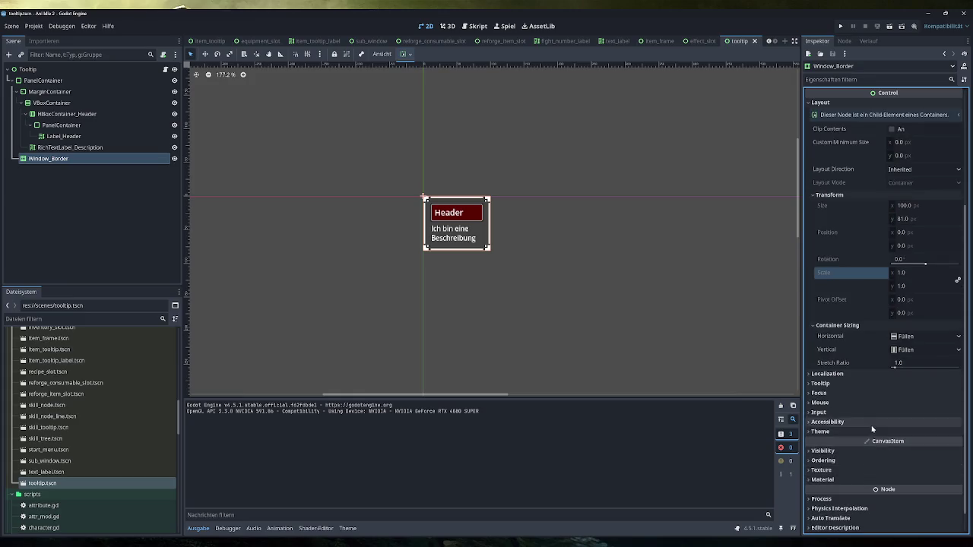
scroll(872, 430, up, 5)
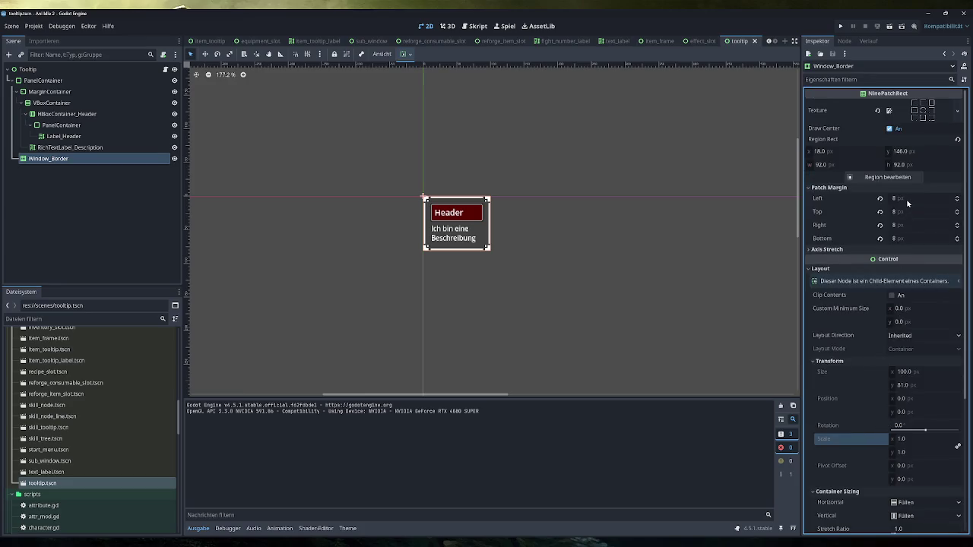
key(ctrl+equal)
key(ctrl+equal)
key(ctrl+equal)
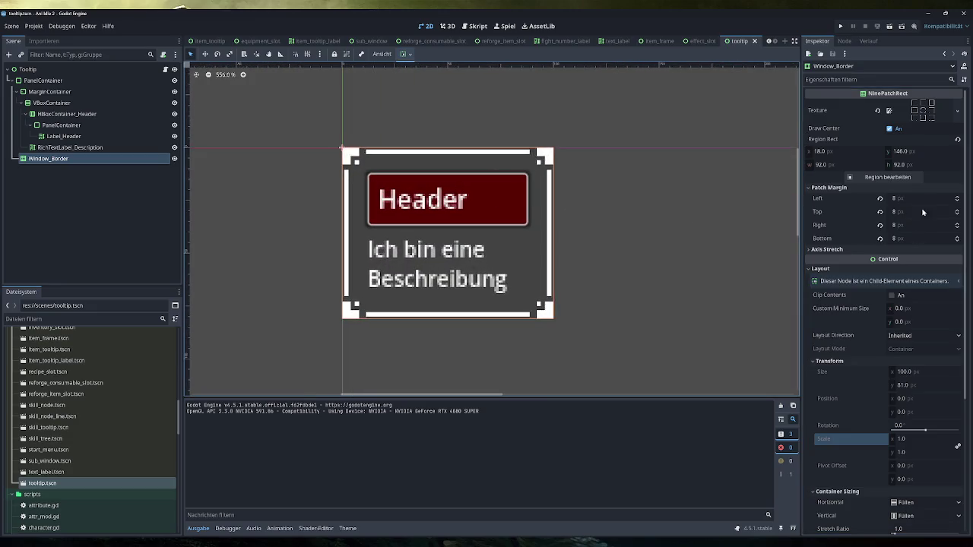
Raise Patch Margin Left to 12 px, then return it to 8 px.
click(957, 196)
click(957, 196)
click(957, 196)
click(957, 196)
click(958, 202)
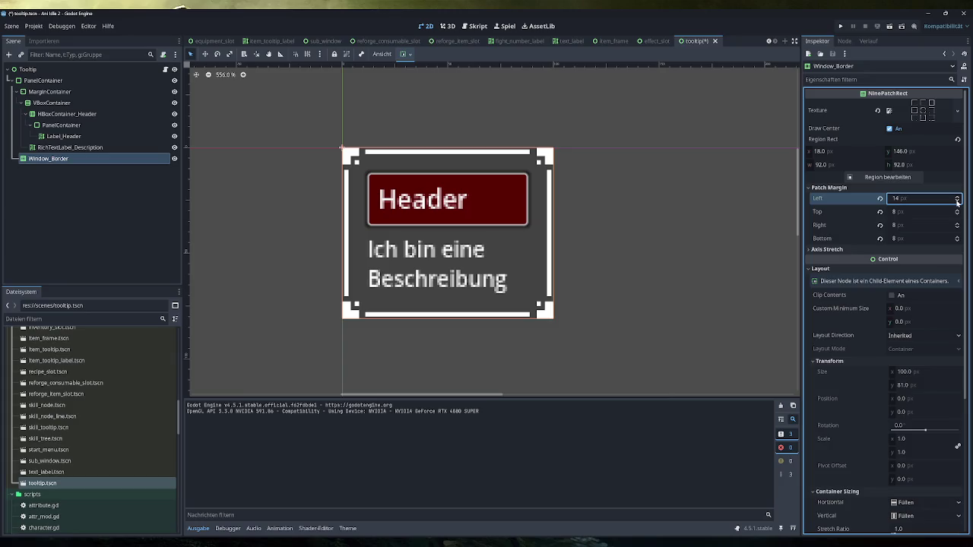
click(957, 200)
click(956, 200)
click(957, 201)
click(956, 196)
Open the border texture's Region Editor and pan through the frame atlas.
click(903, 177)
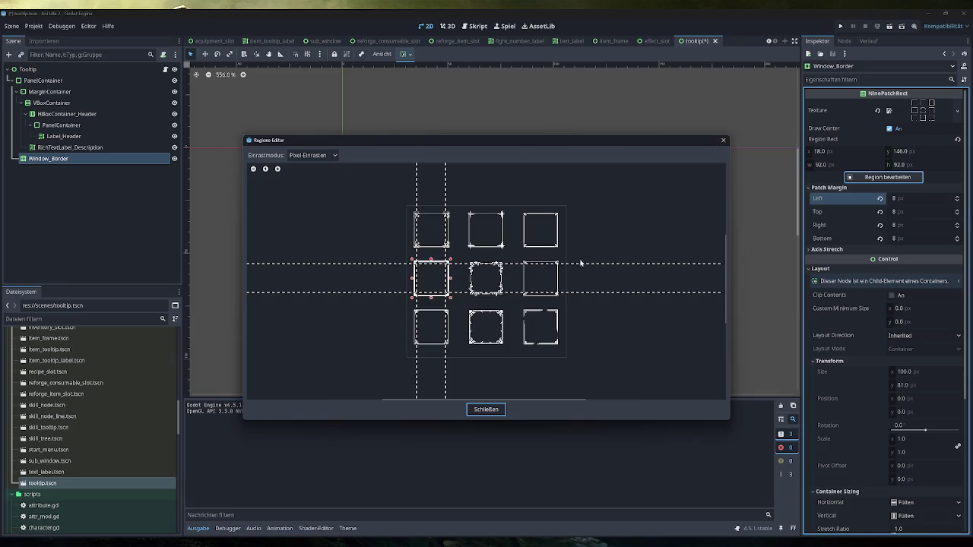
click(722, 140)
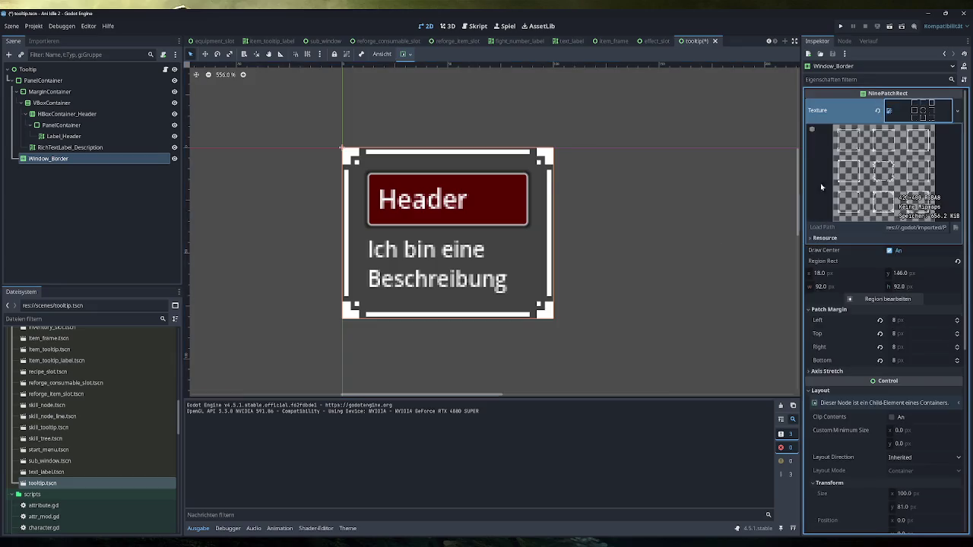
click(919, 177)
scroll(566, 304, up, 5)
mouse_move(516, 269)
mouse_down()
mouse_move(559, 338)
mouse_move(495, 317)
mouse_move(445, 342)
mouse_move(482, 224)
mouse_move(532, 234)
mouse_move(467, 378)
mouse_up()
mouse_move(513, 233)
mouse_down()
mouse_move(524, 357)
mouse_move(651, 341)
mouse_up()
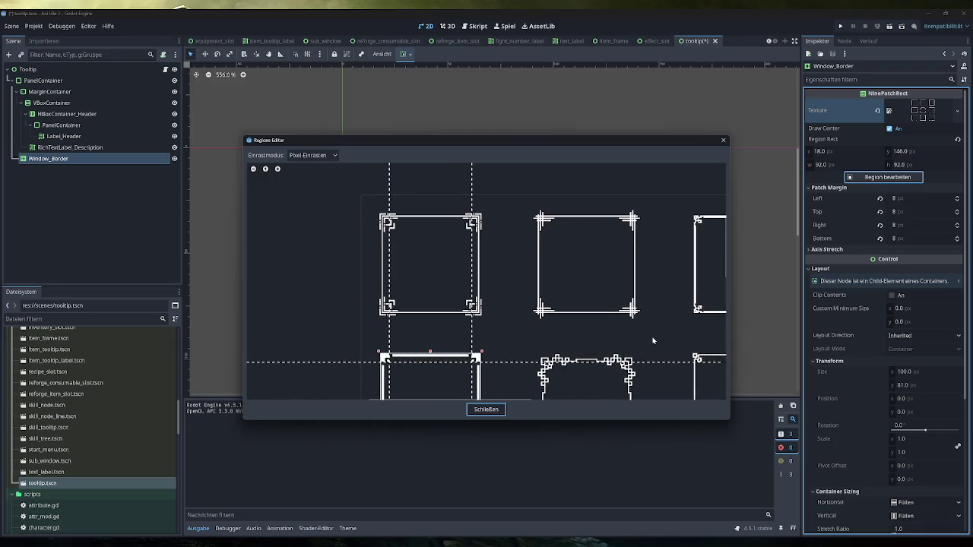
mouse_move(542, 283)
mouse_down()
mouse_move(527, 247)
mouse_move(496, 220)
mouse_up()
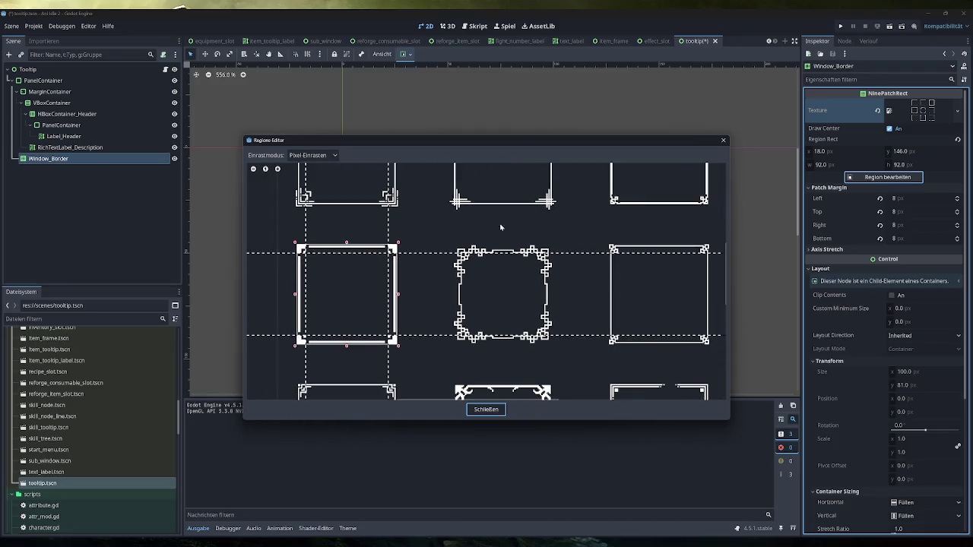
drag(502, 319, 620, 185)
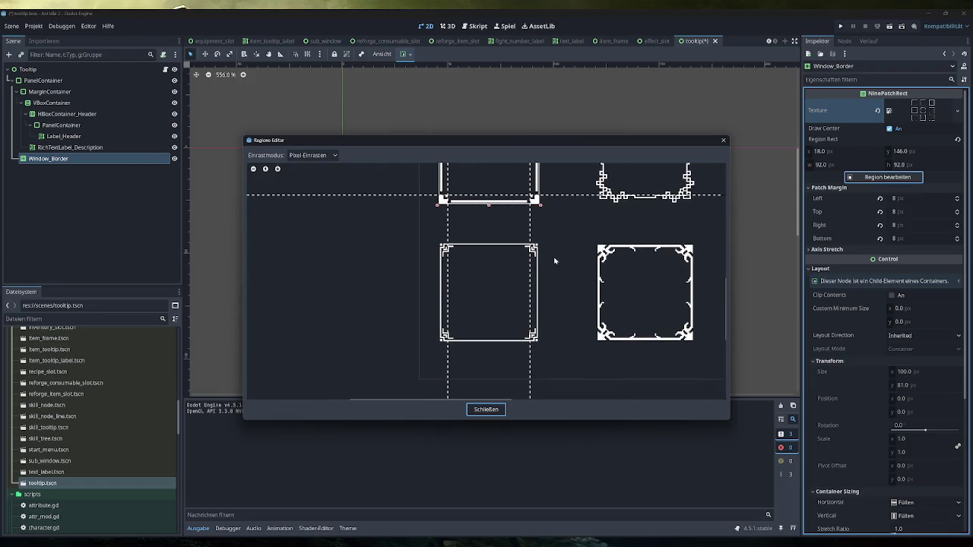
mouse_move(583, 254)
mouse_down()
mouse_move(552, 273)
mouse_move(371, 200)
mouse_move(577, 219)
mouse_move(581, 275)
mouse_move(604, 312)
mouse_move(626, 276)
mouse_up()
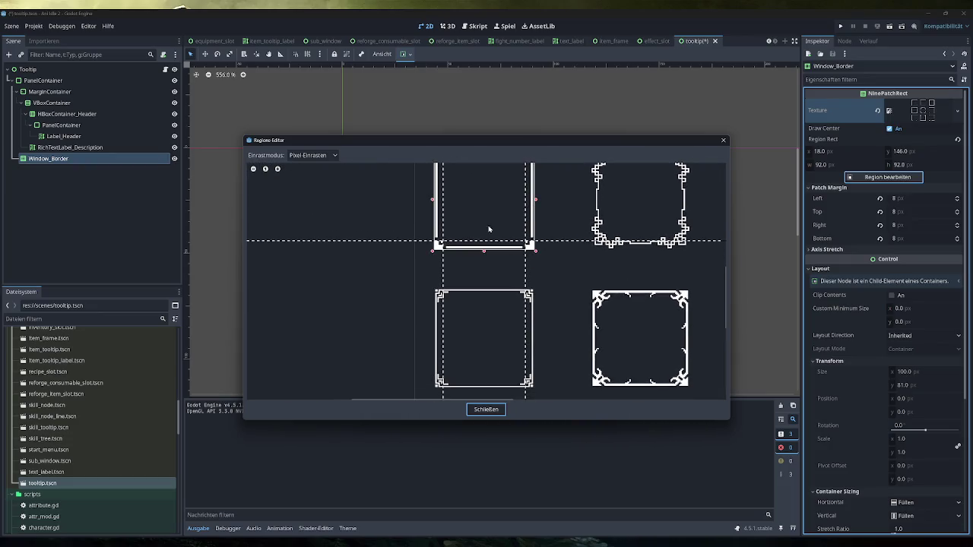
Fit the region rectangle over the lower square frame, about 90 × 91 px.
scroll(540, 289, down, 2)
scroll(541, 289, down, 2)
scroll(545, 287, up, 1)
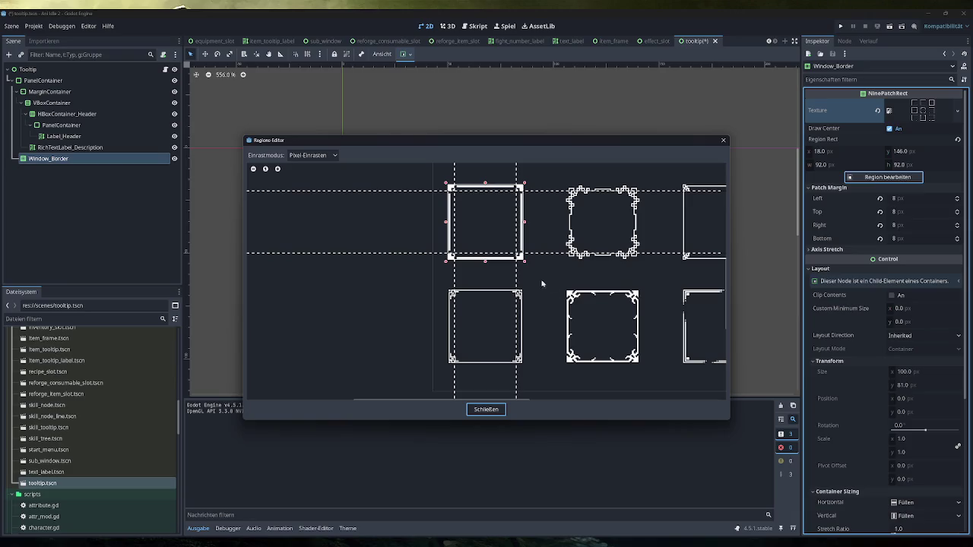
drag(524, 261, 523, 366)
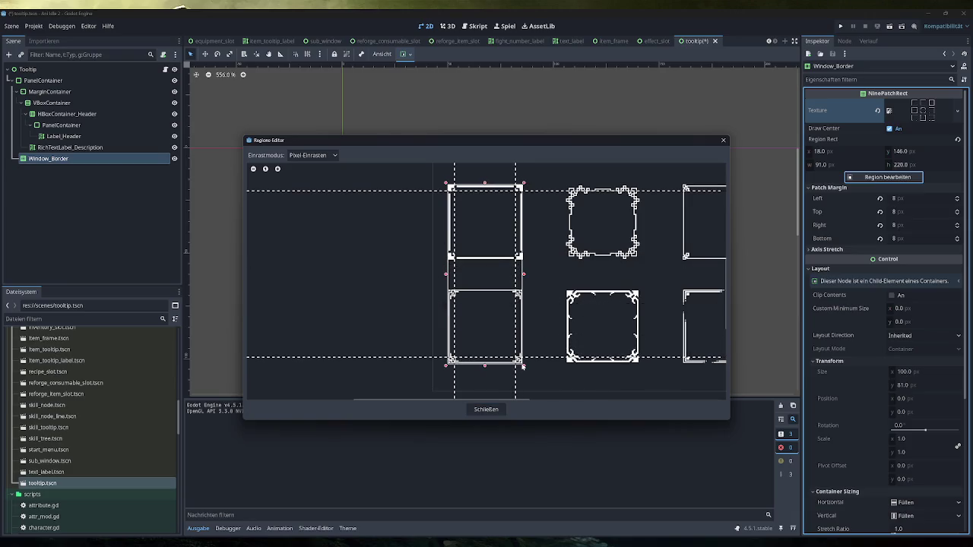
drag(448, 186, 446, 290)
scroll(520, 359, up, 5)
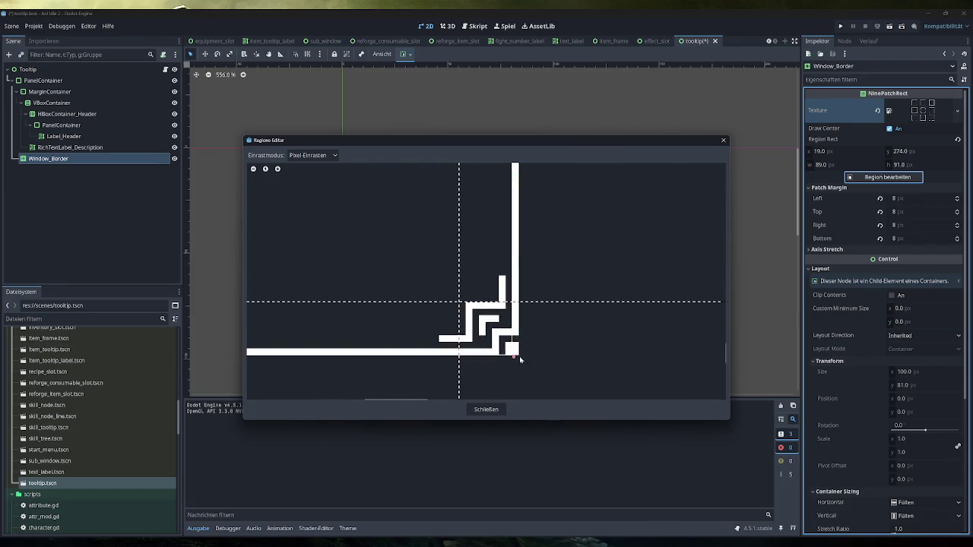
drag(520, 359, 524, 361)
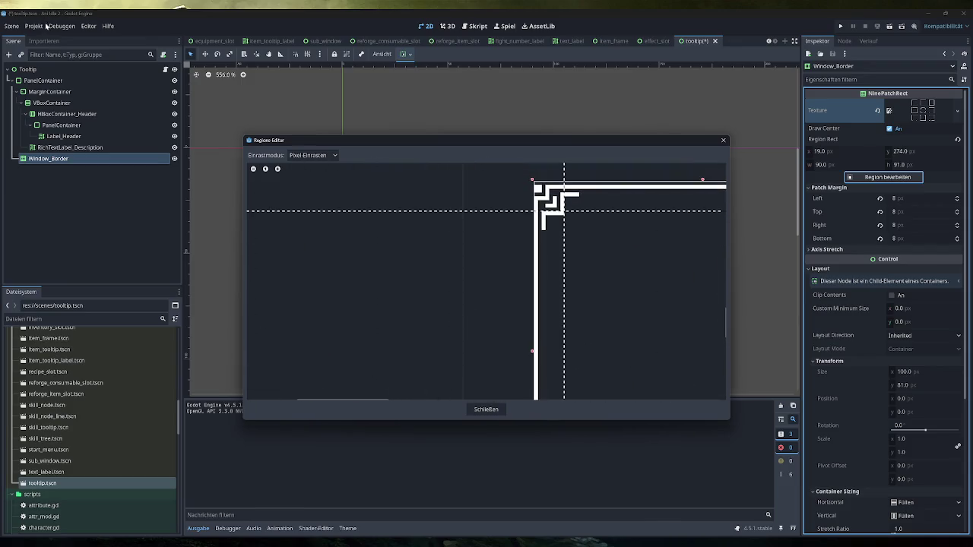
drag(532, 185, 500, 197)
Close the Region Editor, run the game, add test buffs, and view a buff tooltip.
click(493, 409)
click(839, 26)
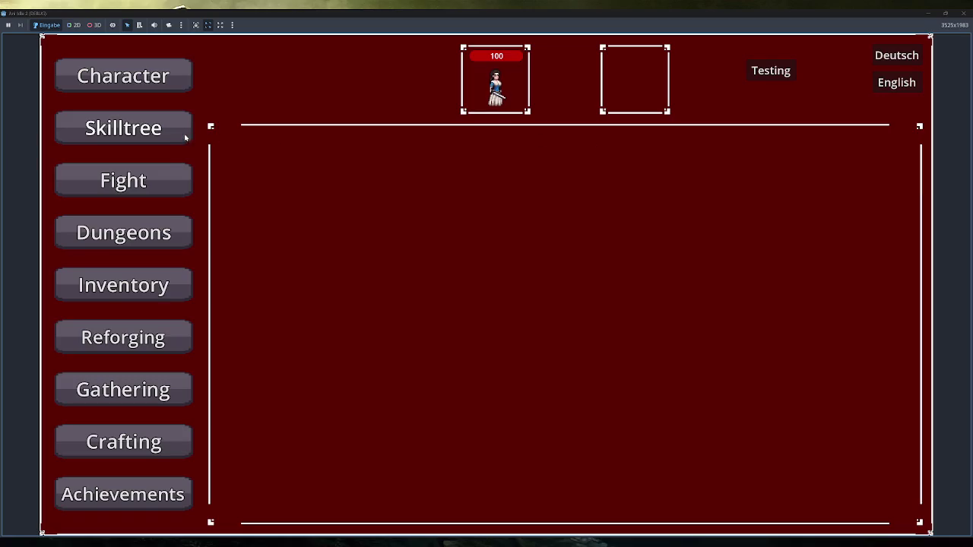
click(764, 76)
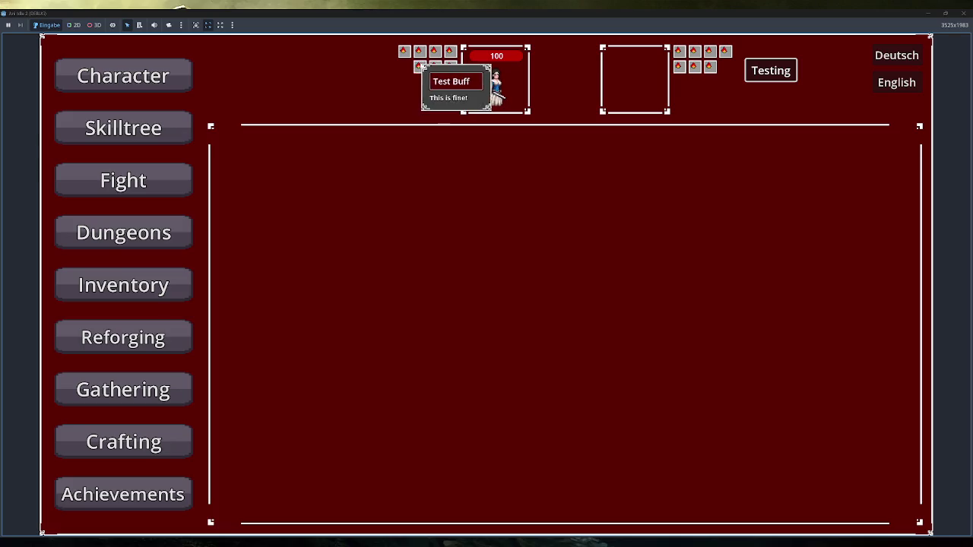
mouse_move(678, 67)
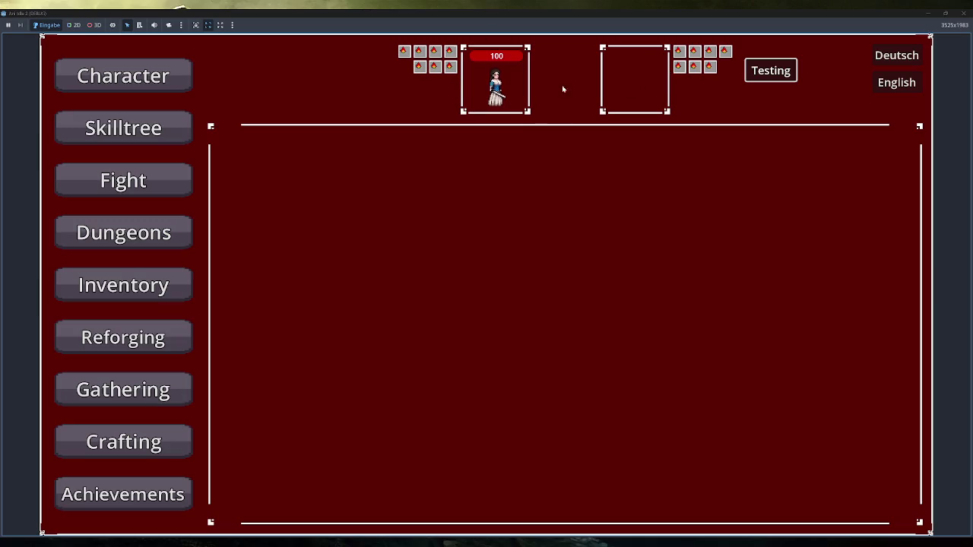
Open the Fight, Reforging and Gathering panels in the game, then switch to the notes.
click(129, 181)
click(144, 336)
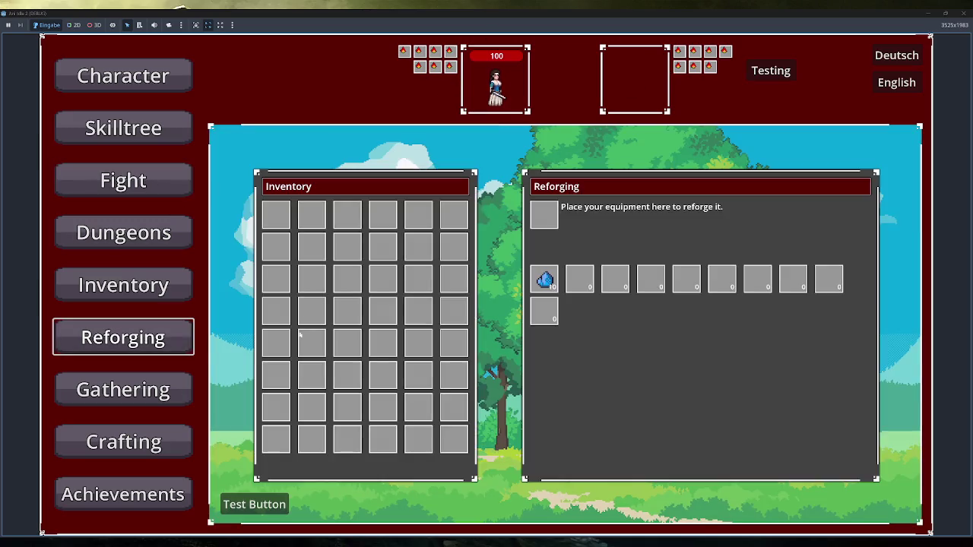
click(136, 390)
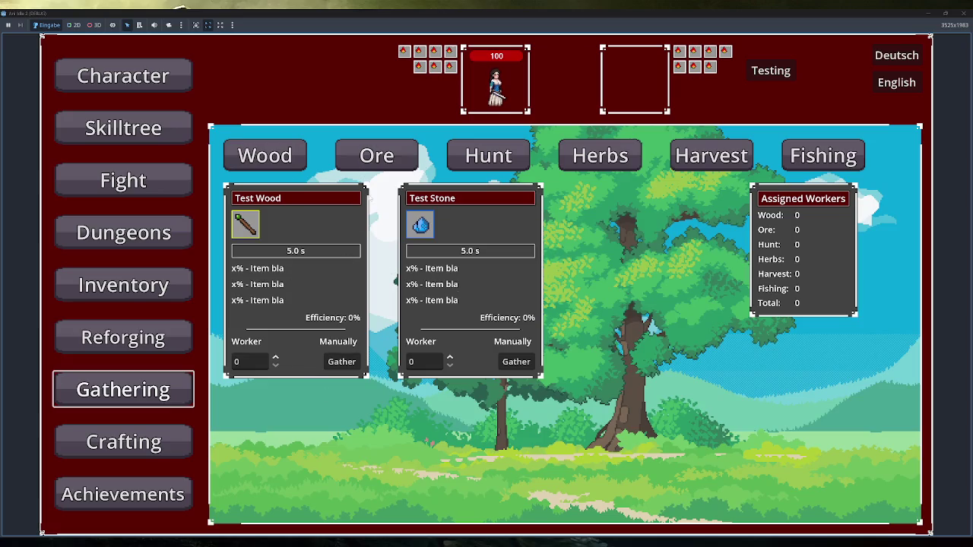
mouse_move(420, 69)
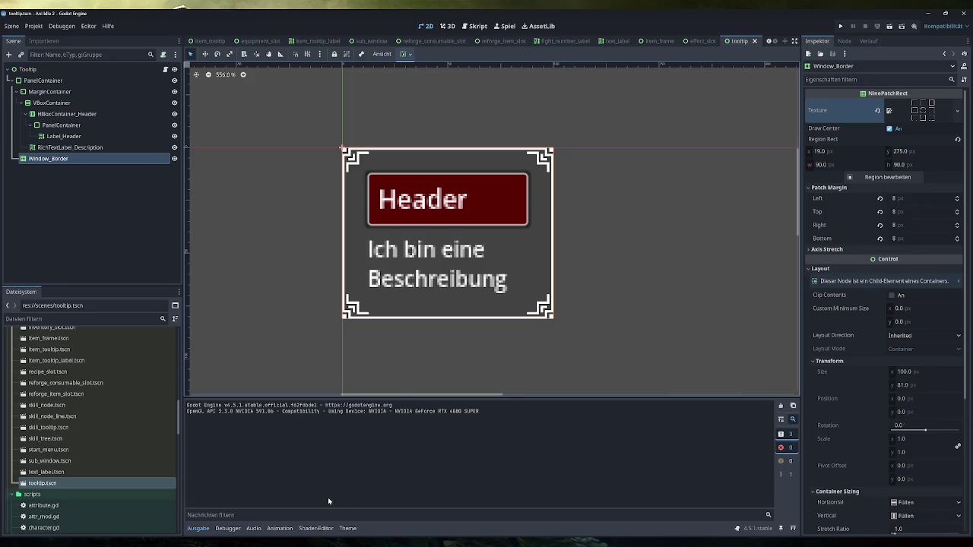
key(alt+Tab)
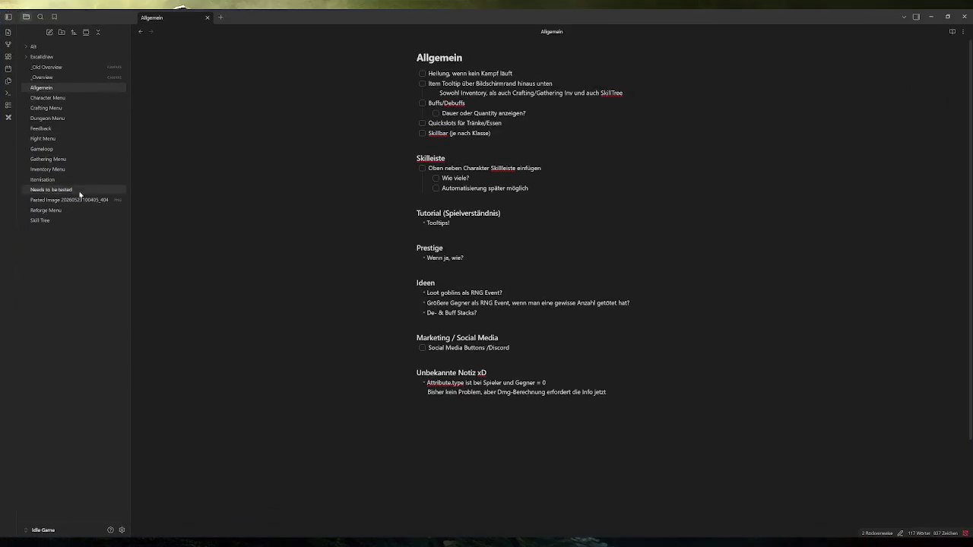
Open the pasted combat-bar image, then the Drawing file in the Excalidraw folder.
click(73, 200)
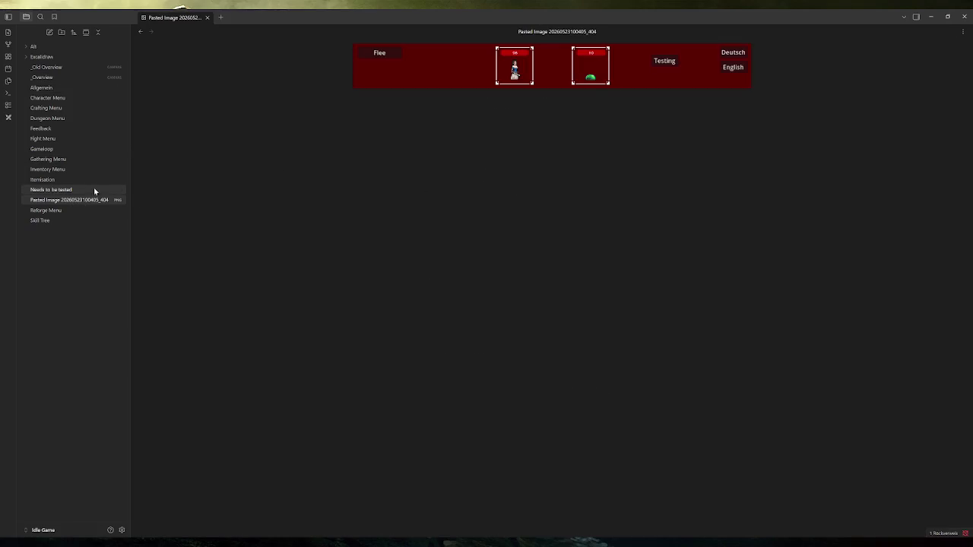
click(53, 57)
click(48, 68)
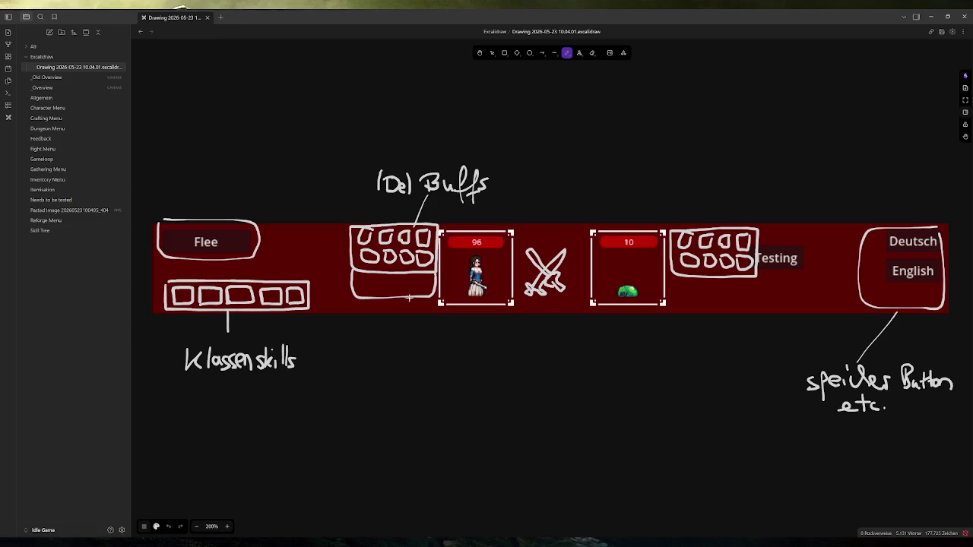
Pick a green stroke and circle the Del Buffs box and the enemy's buff box.
click(156, 528)
click(161, 407)
mouse_move(459, 152)
mouse_down()
mouse_move(334, 304)
mouse_move(432, 138)
mouse_up()
mouse_move(791, 174)
mouse_down()
mouse_move(745, 168)
mouse_move(790, 247)
mouse_move(658, 201)
mouse_up()
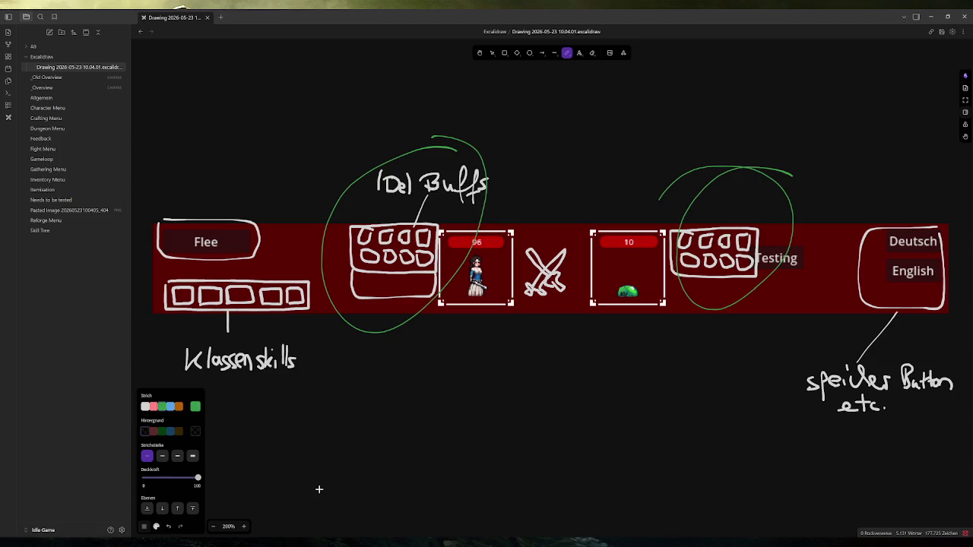
click(304, 542)
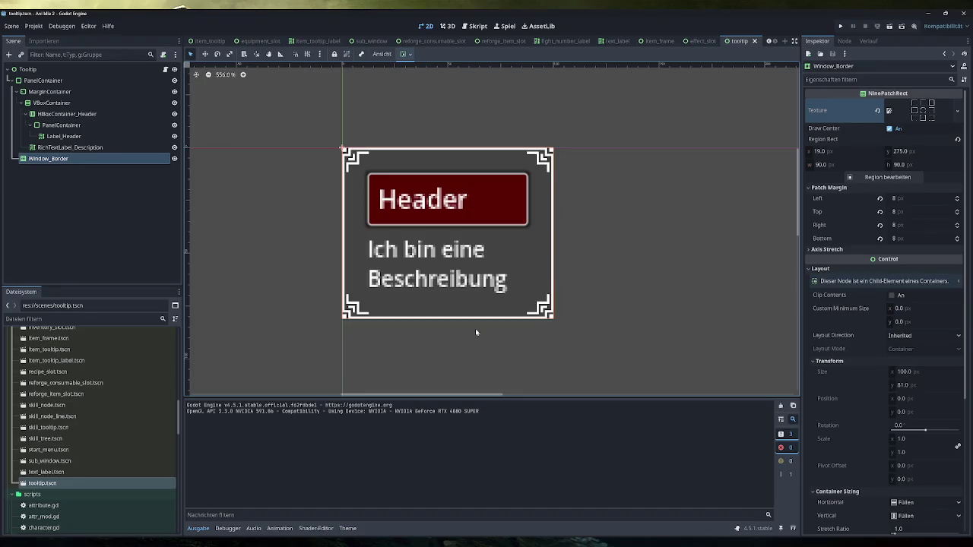
click(840, 26)
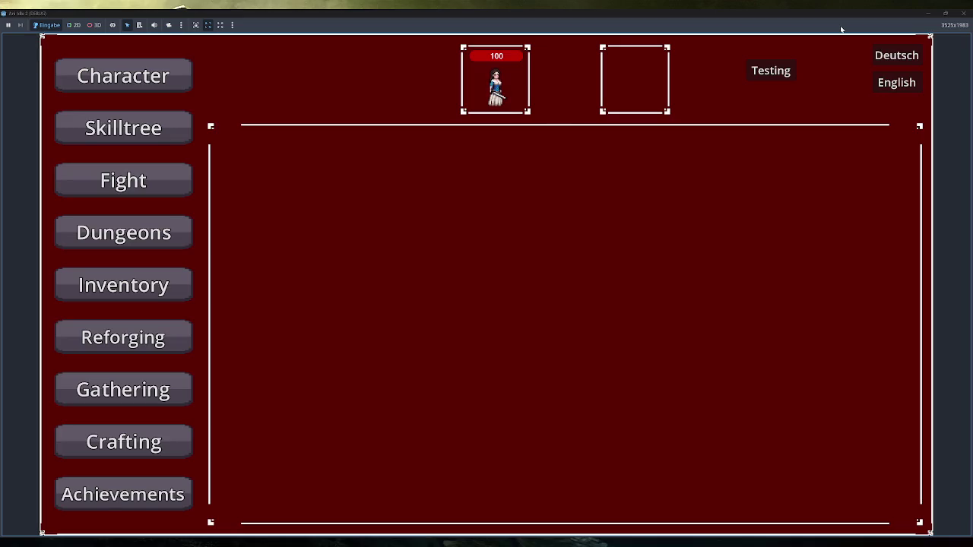
click(963, 13)
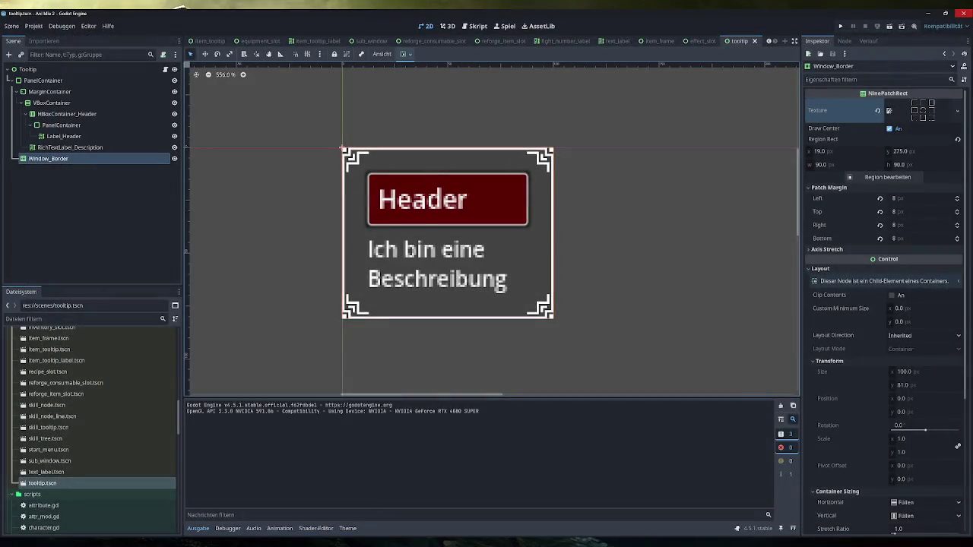
key(alt+Tab)
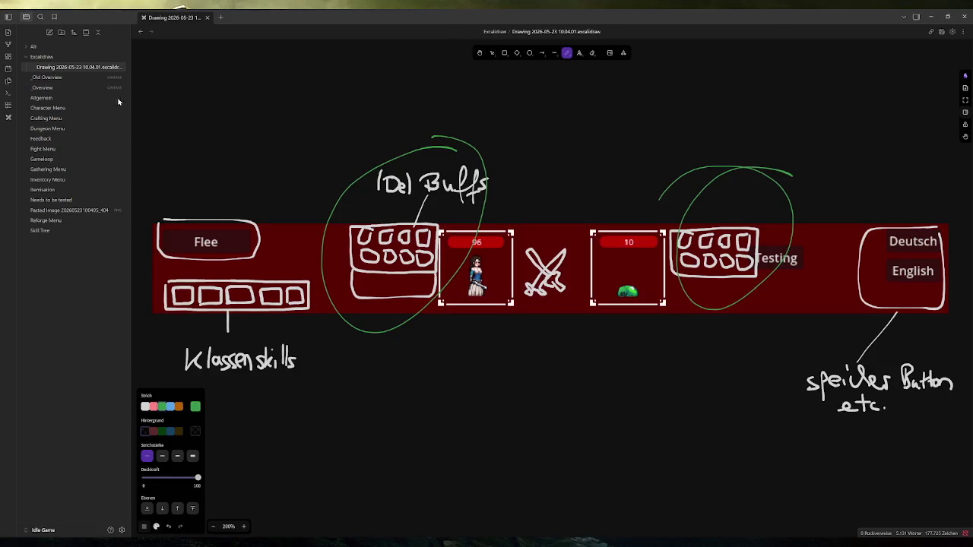
click(42, 98)
Select the Buffs/Debuffs, Quickslots für Tränke/Essen and Skillbar task lines in the Allgemein note.
click(465, 102)
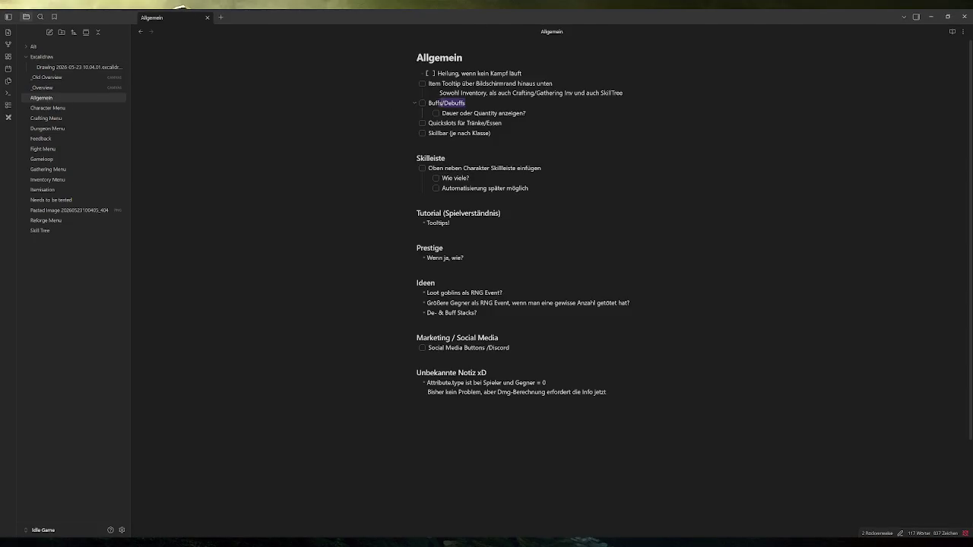
shift+click(377, 106)
drag(511, 122, 366, 122)
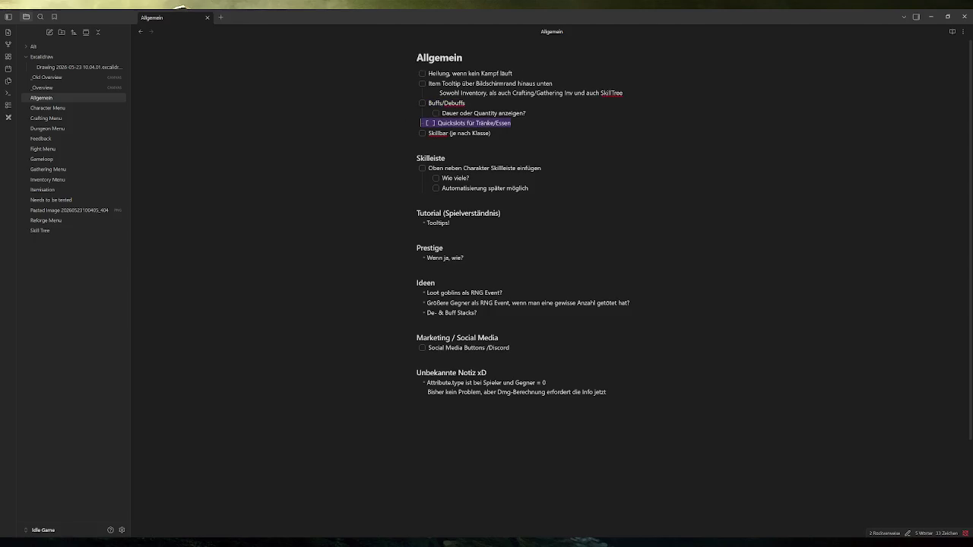
drag(501, 133, 370, 136)
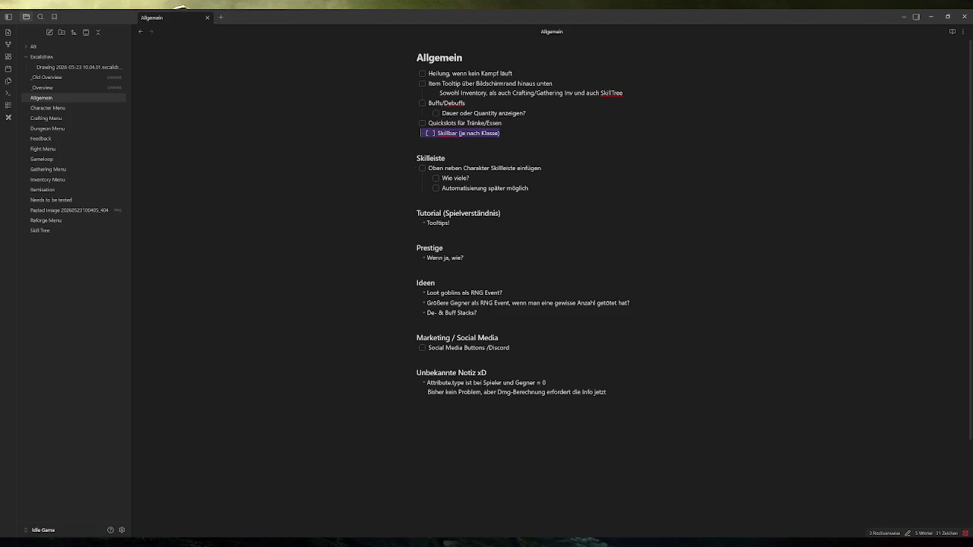
drag(623, 94, 419, 67)
click(526, 112)
Select the whole first task list, then minimize Obsidian and run the Godot project.
drag(501, 134, 398, 74)
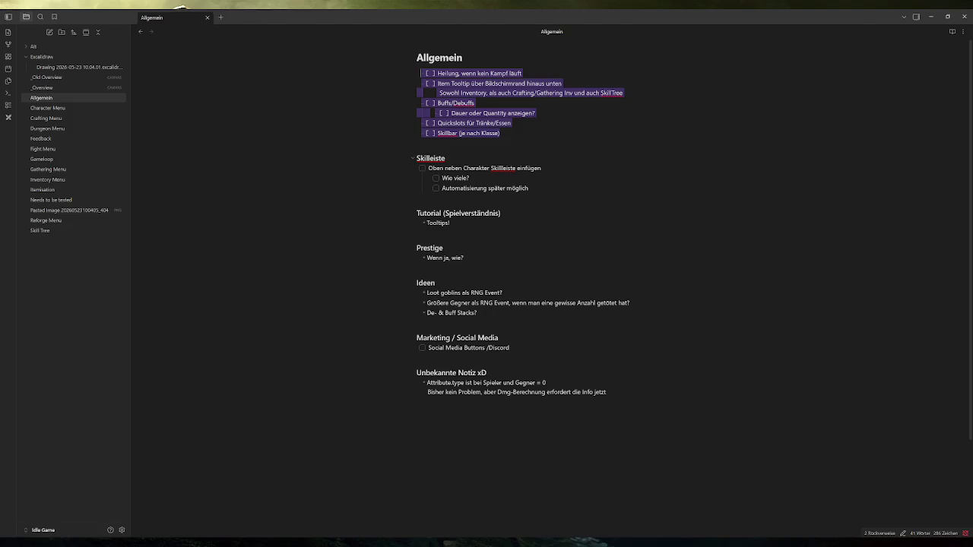
click(930, 16)
click(839, 27)
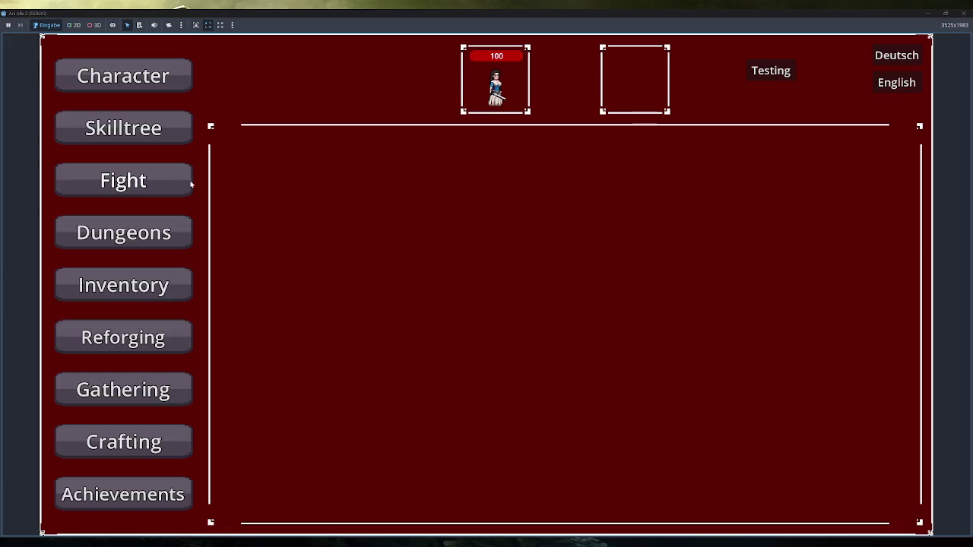
Fight the Green Slime from the Fight panel, then close the game with the hero at 62 HP.
click(182, 180)
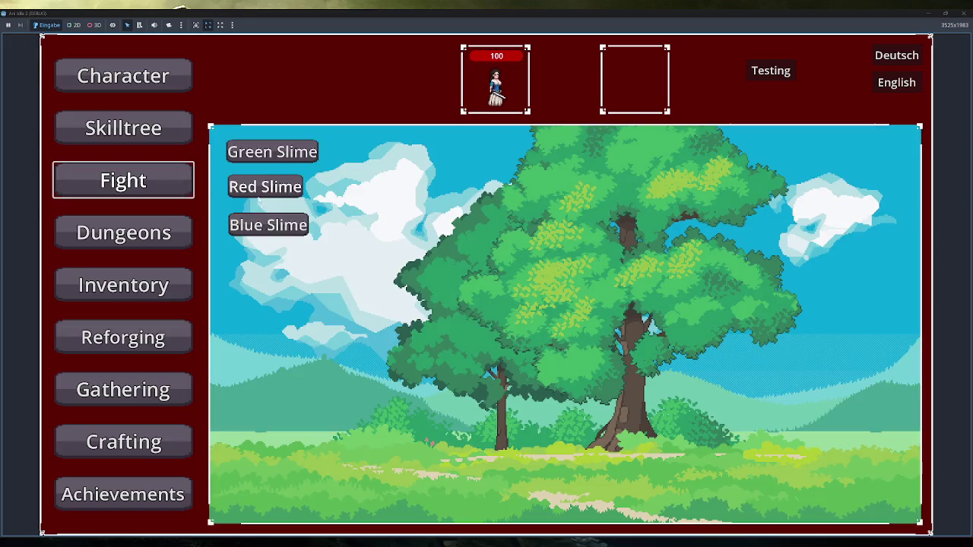
click(281, 156)
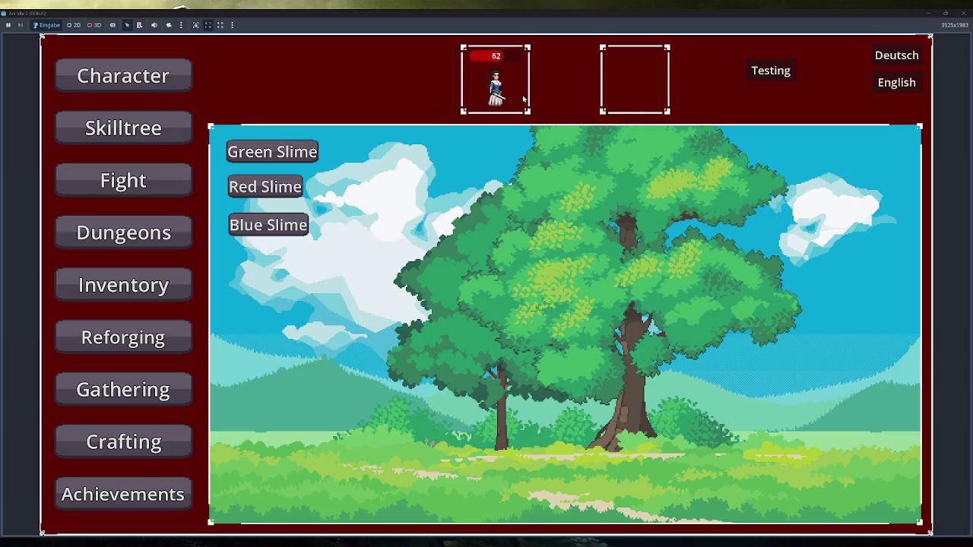
click(965, 13)
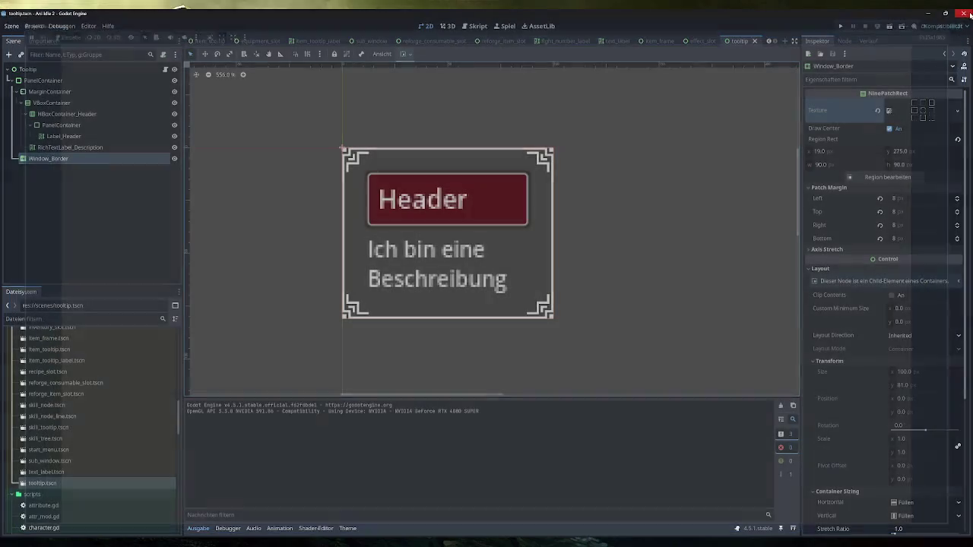
Open tooltip.gd in the Script editor, then switch over to Obsidian.
click(475, 27)
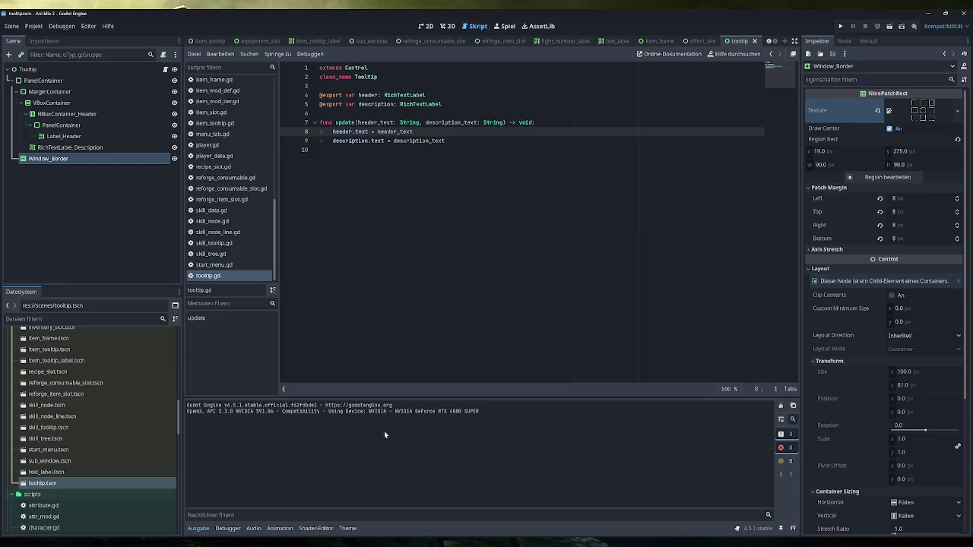
key(alt+Tab)
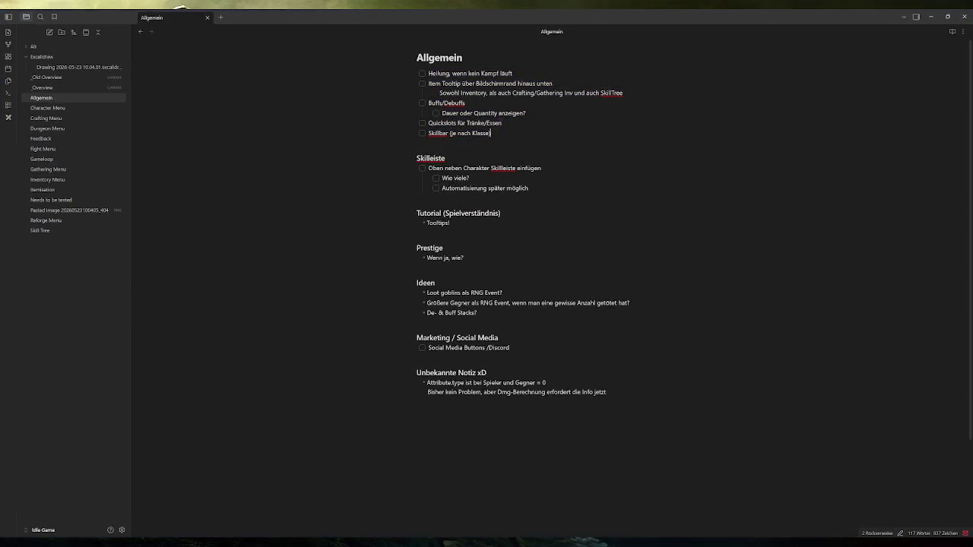
Reselect the Buffs/Debuffs lines, view the fight-bar UI sketch, then minimize Obsidian to return to Godot.
key(Right)
key(ctrl+a)
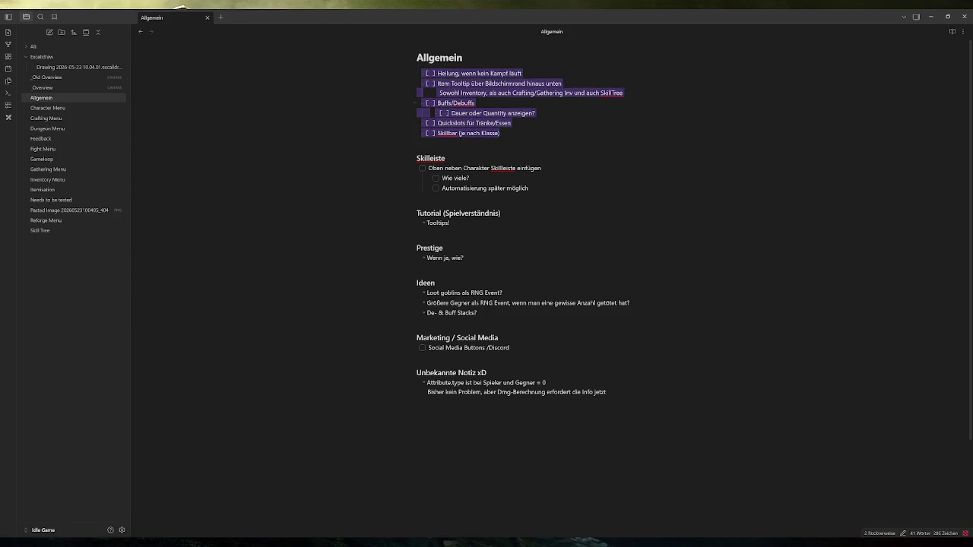
drag(535, 113, 414, 102)
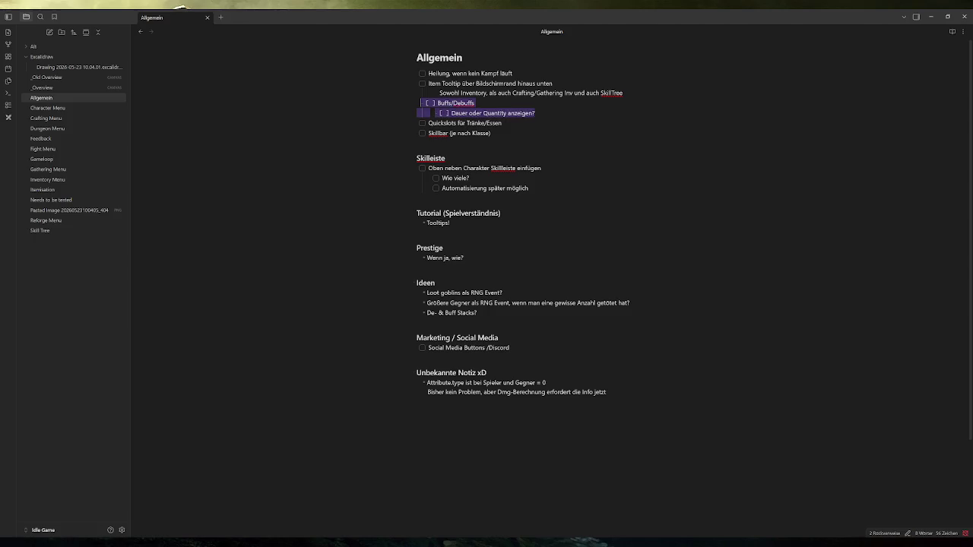
click(80, 67)
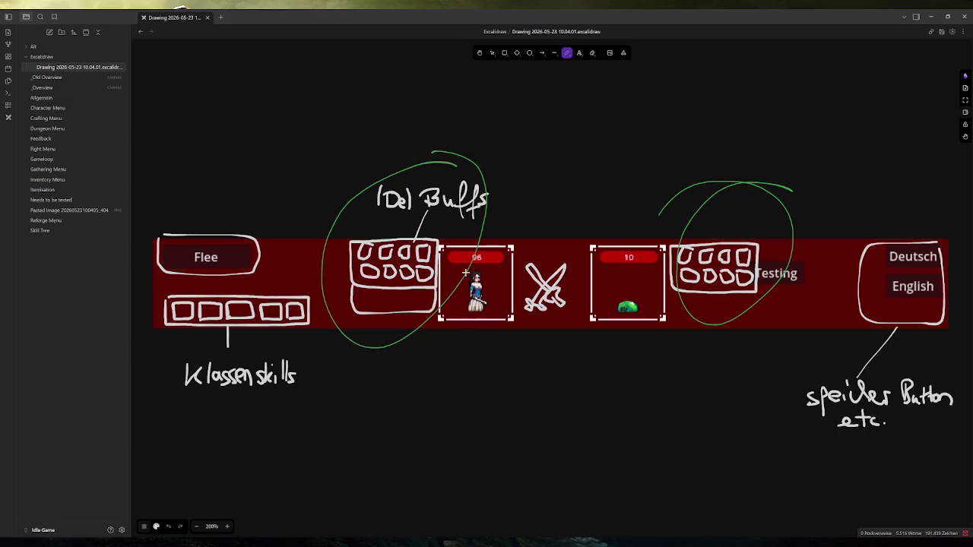
click(931, 16)
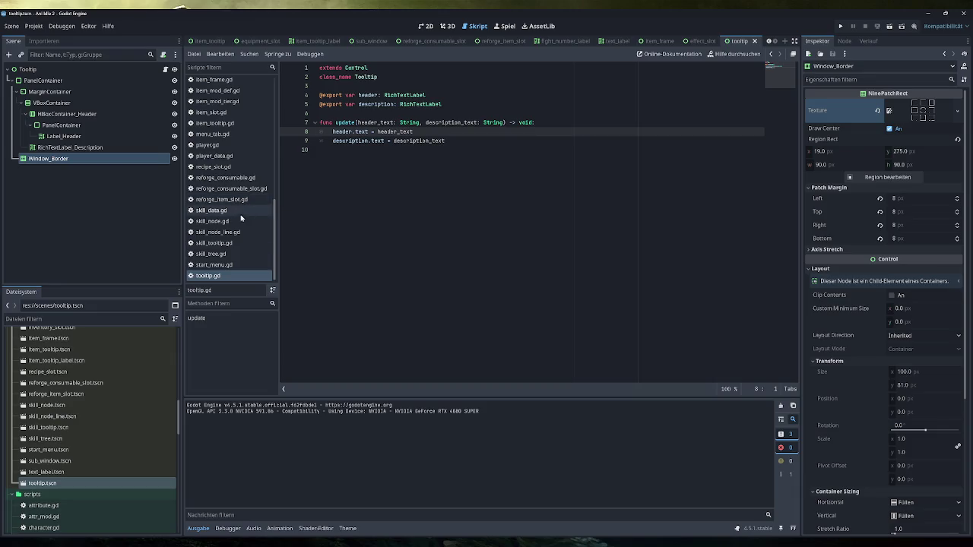
scroll(242, 225, up, 3)
Look through player_data.gd and player.gd, then open game.gd at its _process function.
click(232, 208)
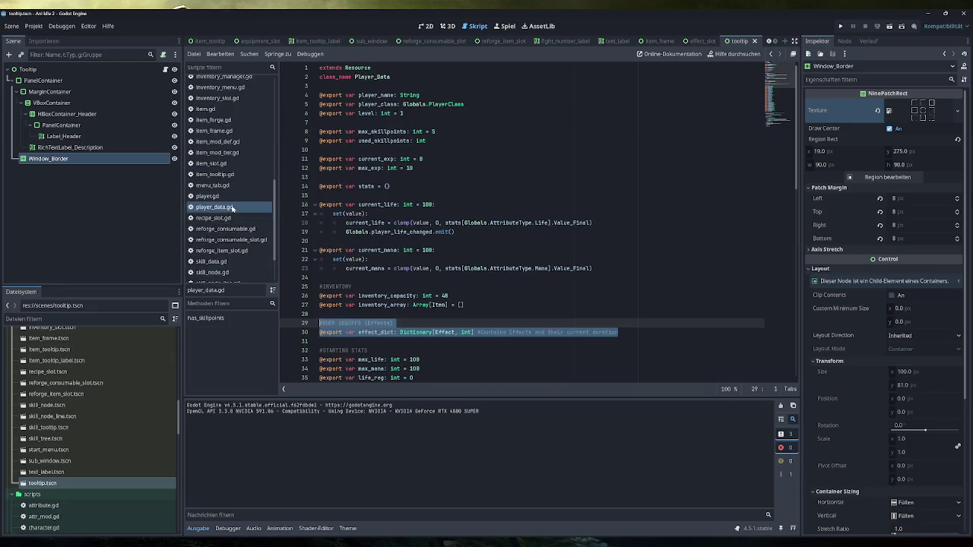
scroll(524, 228, down, 4)
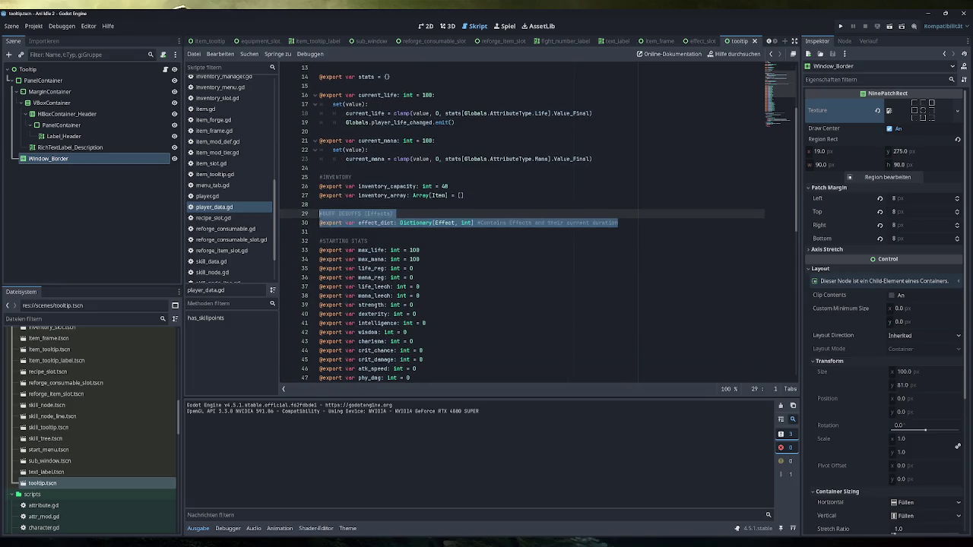
scroll(524, 228, down, 5)
scroll(525, 228, up, 10)
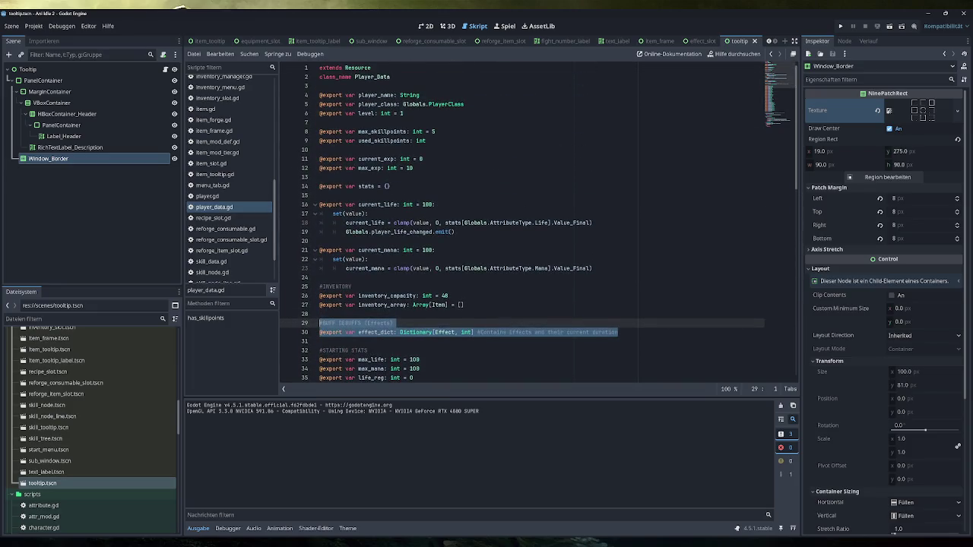
click(206, 196)
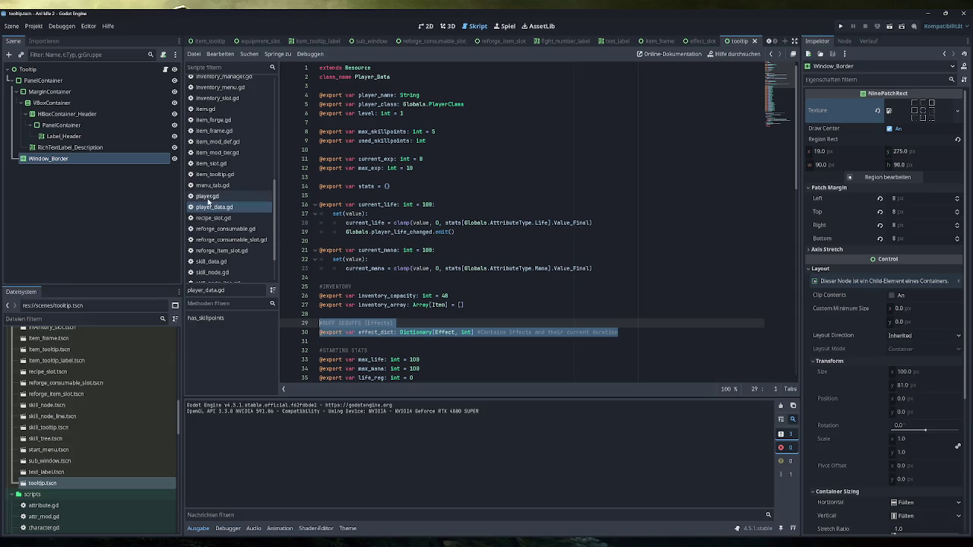
scroll(532, 220, up, 3)
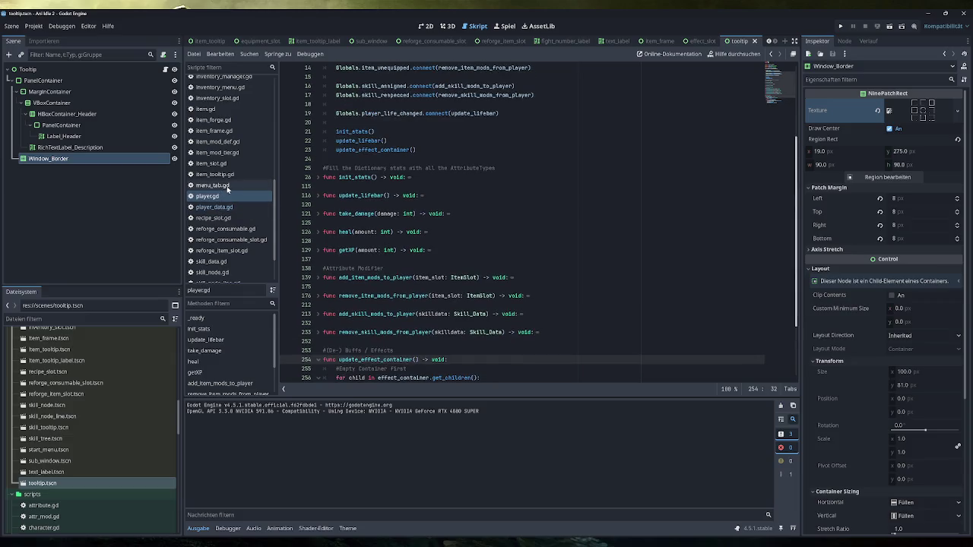
scroll(227, 111, up, 3)
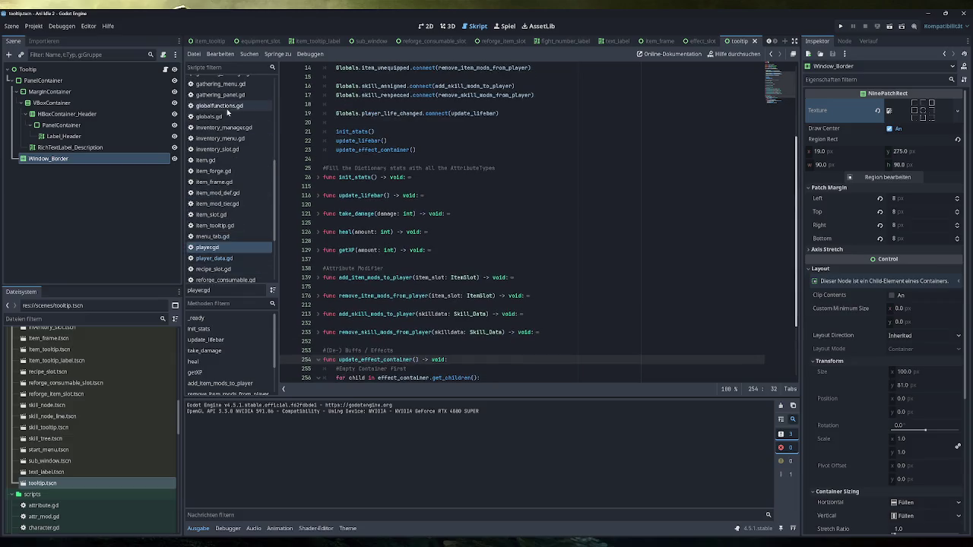
scroll(227, 111, up, 4)
click(206, 128)
scroll(456, 251, down, 8)
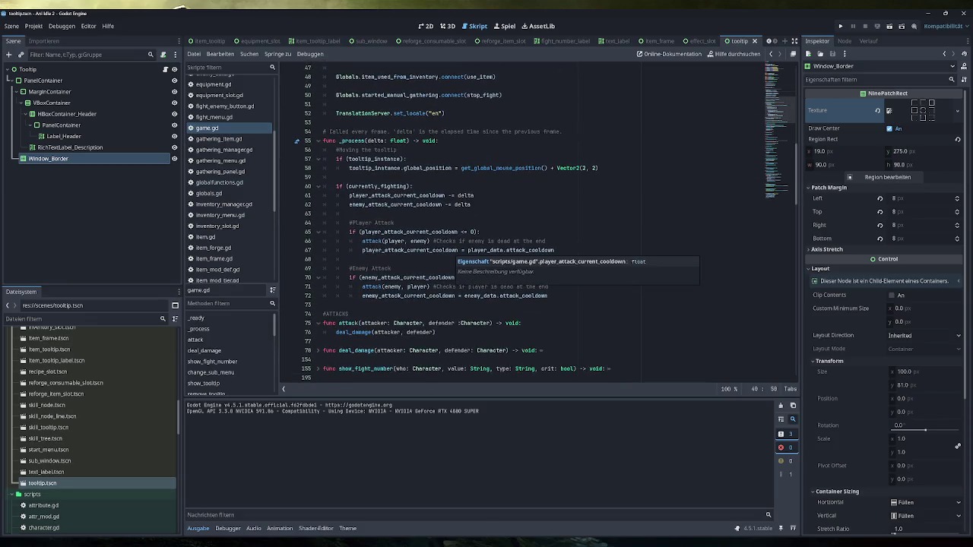
Review the fight cooldown countdown and the player attack call in _process by selecting them.
scroll(547, 221, down, 1)
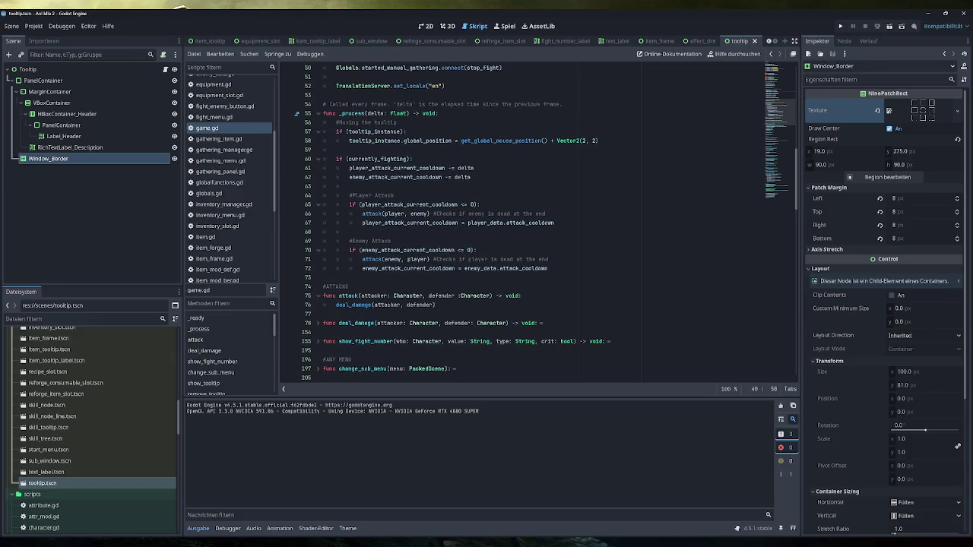
drag(471, 177, 323, 158)
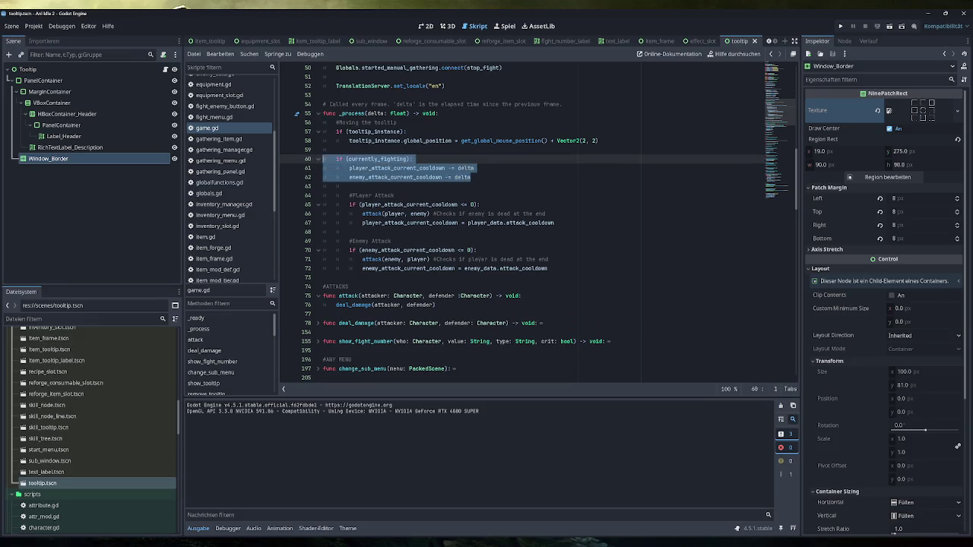
click(412, 159)
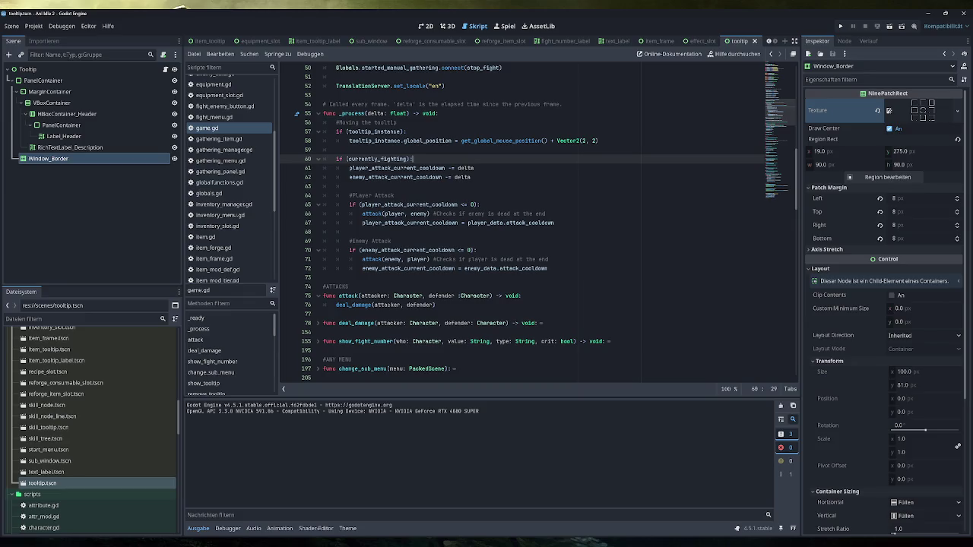
drag(545, 214, 362, 214)
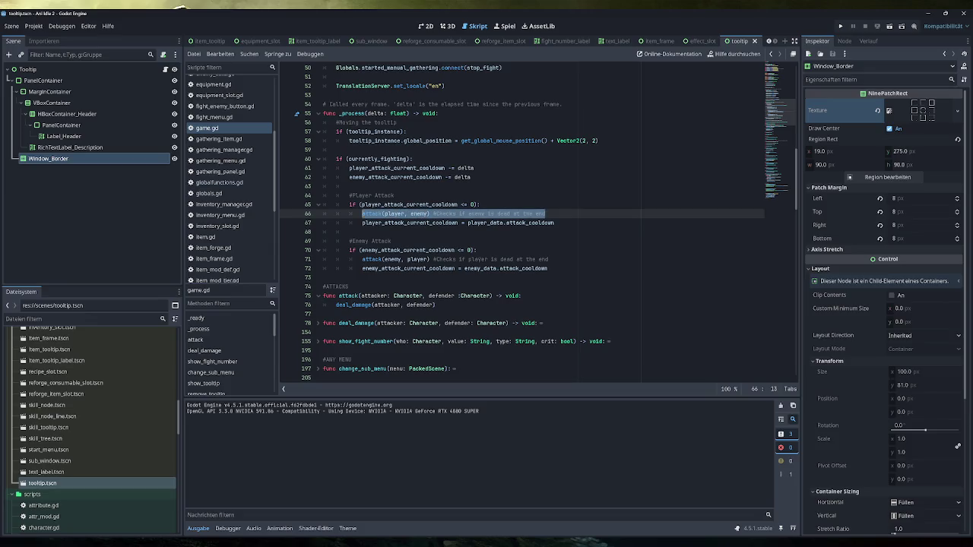
drag(554, 223, 362, 222)
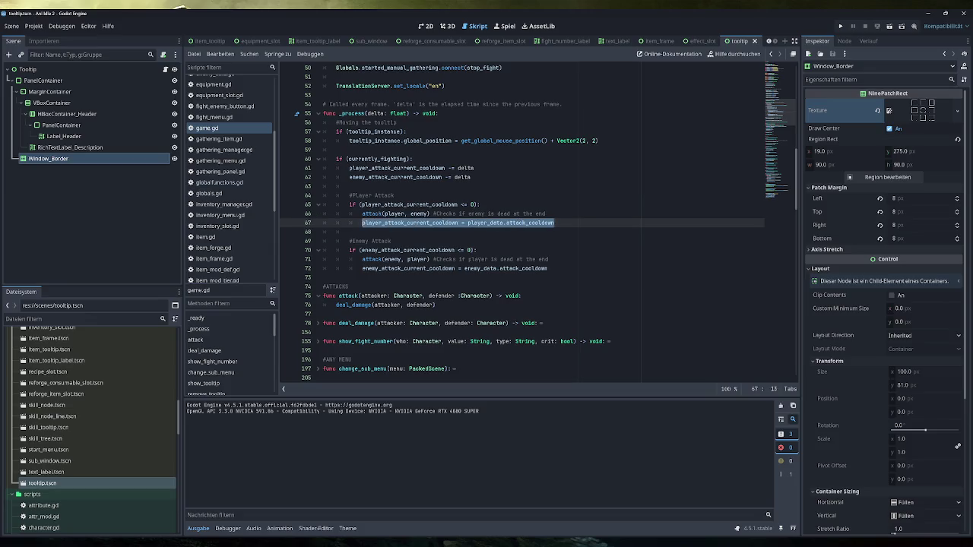
click(555, 222)
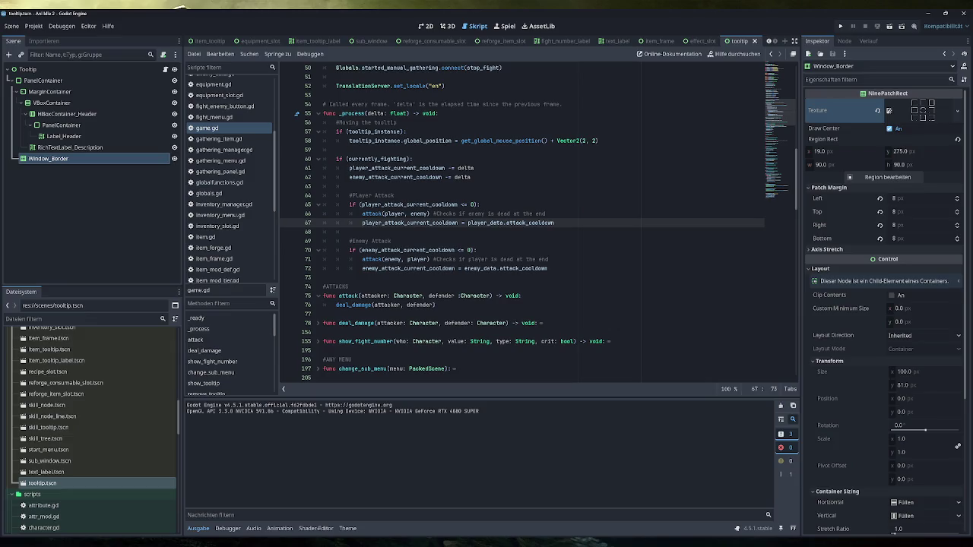
Inspect the player attack block on lines 65–67, then insert a blank line after line 59.
drag(547, 259, 348, 250)
click(476, 250)
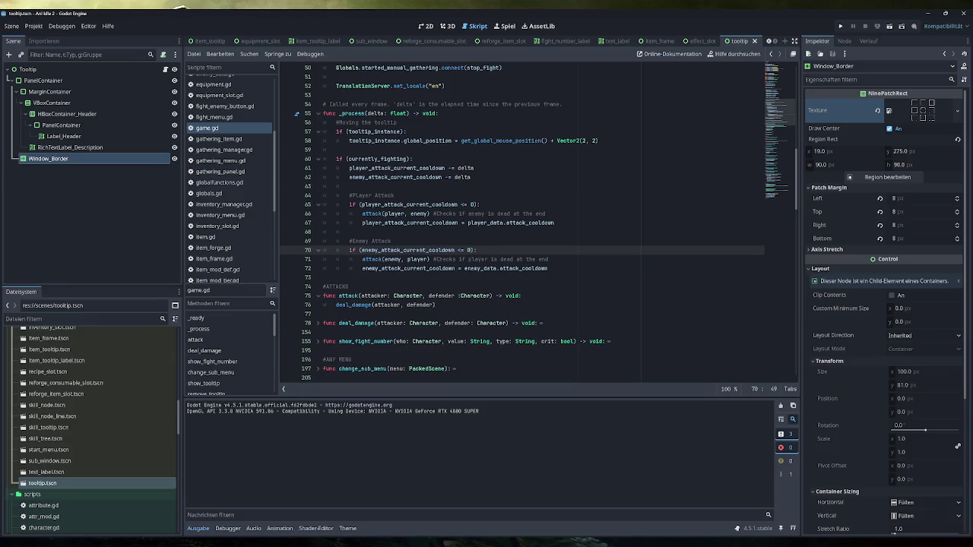
mouse_move(555, 223)
mouse_down()
mouse_move(358, 214)
mouse_move(349, 205)
mouse_up()
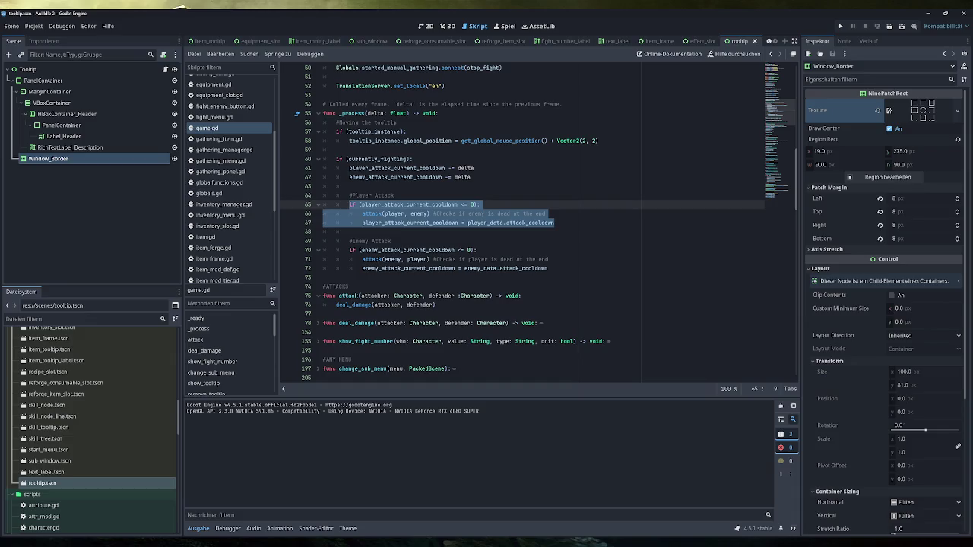
click(548, 259)
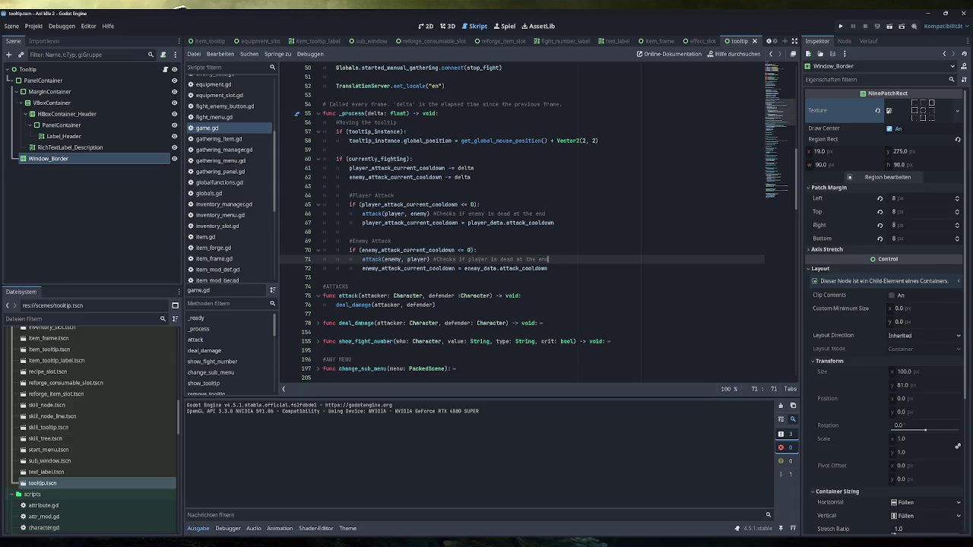
click(337, 150)
key(Return)
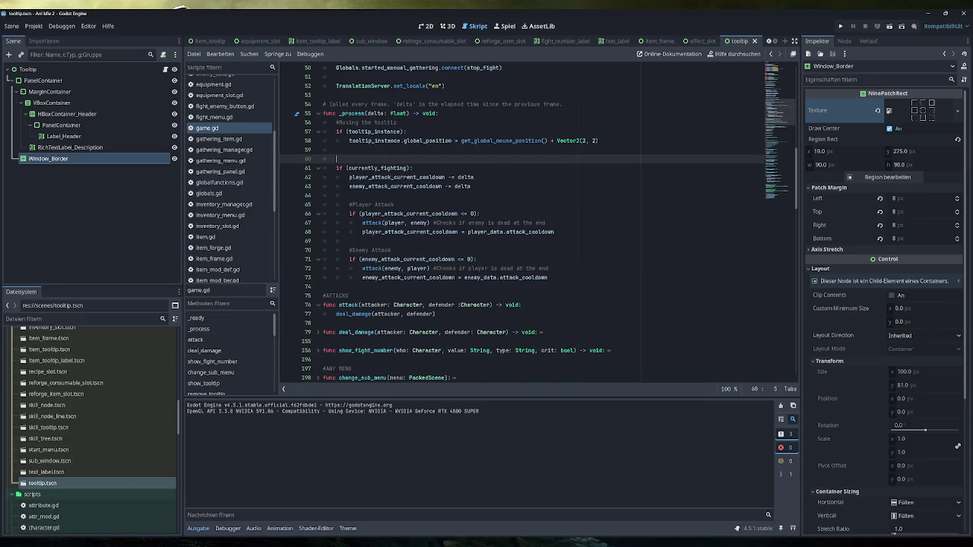
Type FIGHT after the # on line 60, then switch over to Obsidian.
text(#FIGHT)
click(472, 186)
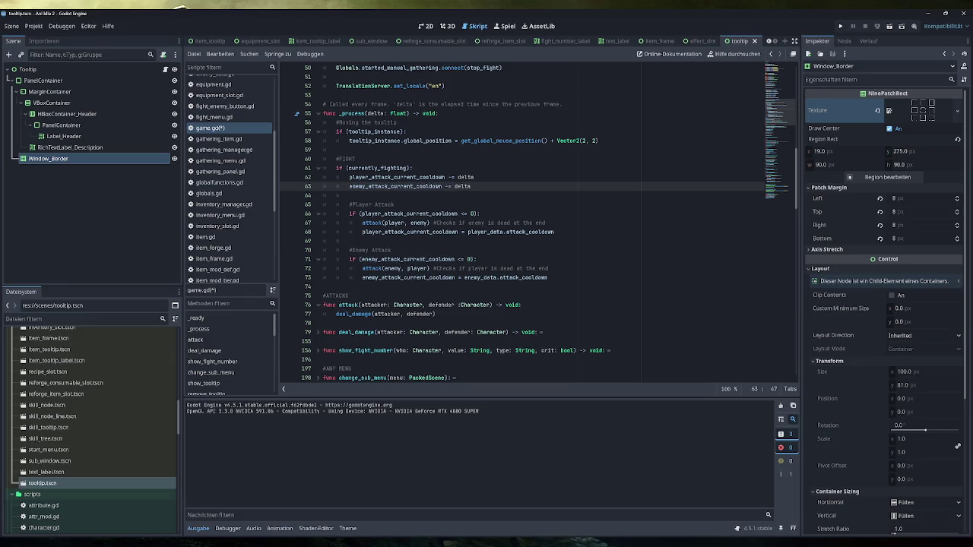
key(alt+Tab)
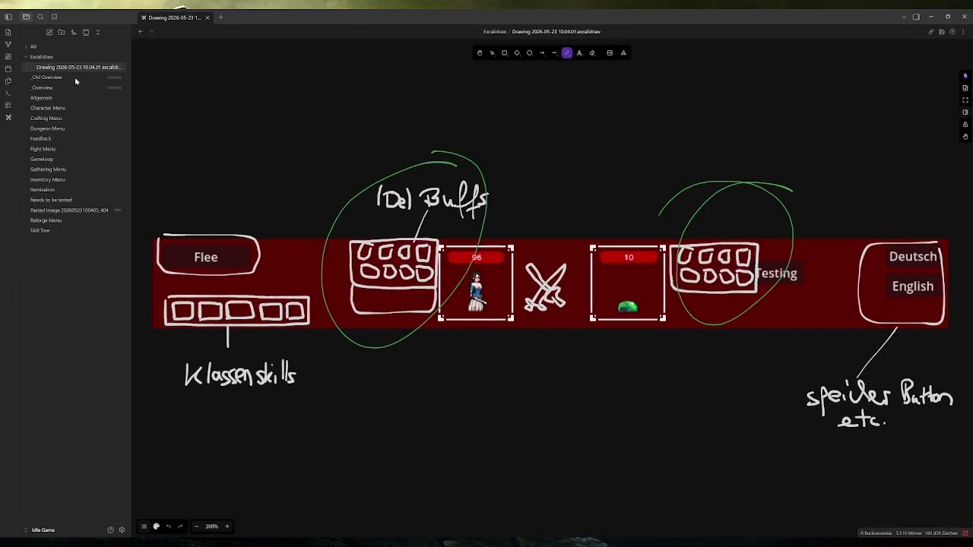
Below 'Dauer oder Quantity anzeigen?', add the checkbox 'Laufen nur während Kampf oder immer? Falls ja evtl entfernen nach Flucht?'.
click(60, 98)
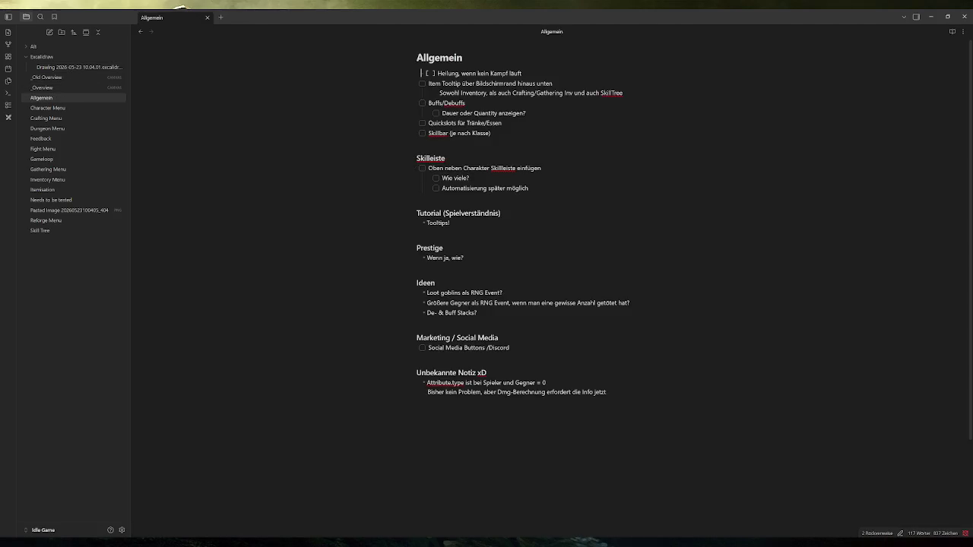
click(526, 113)
key(Return)
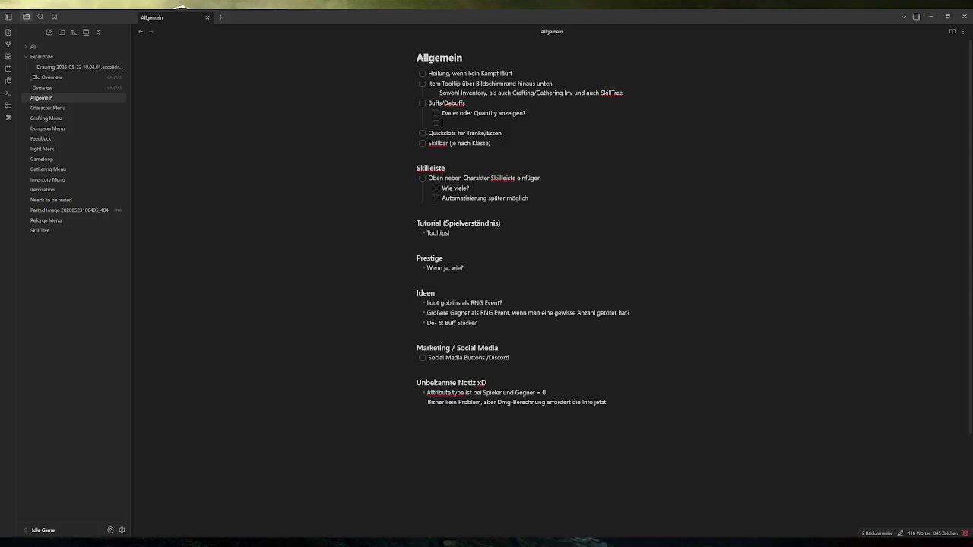
text(Laufen nur währ)
text(end Kampf d)
text(oder immer? Evtl)
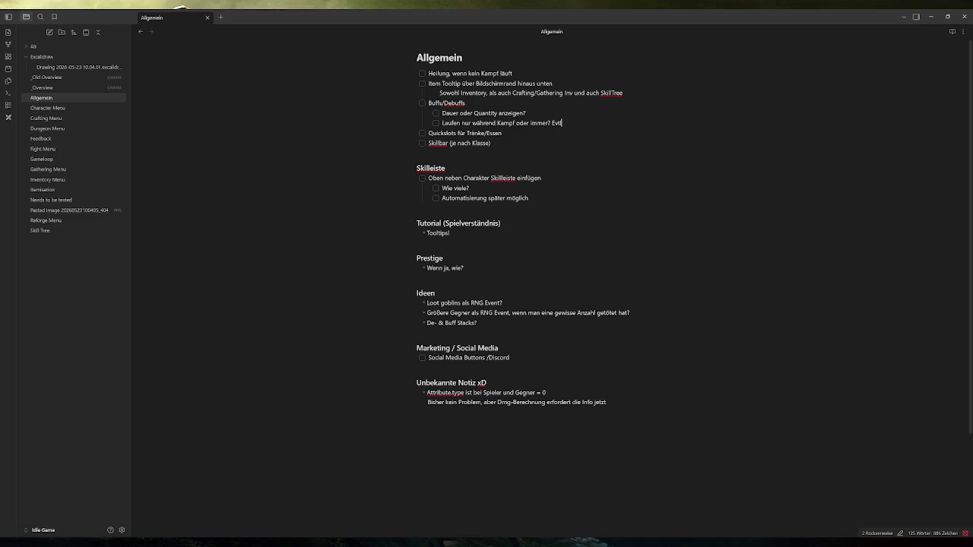
key(BackSpace)
text(Falls ja evtl ent)
text(fernen nach Fluch)
text(t)
text(?)
Back in game.gd, add the '#(DE-) BUFFS / Effects' comment above #FIGHT with an empty line below.
click(930, 16)
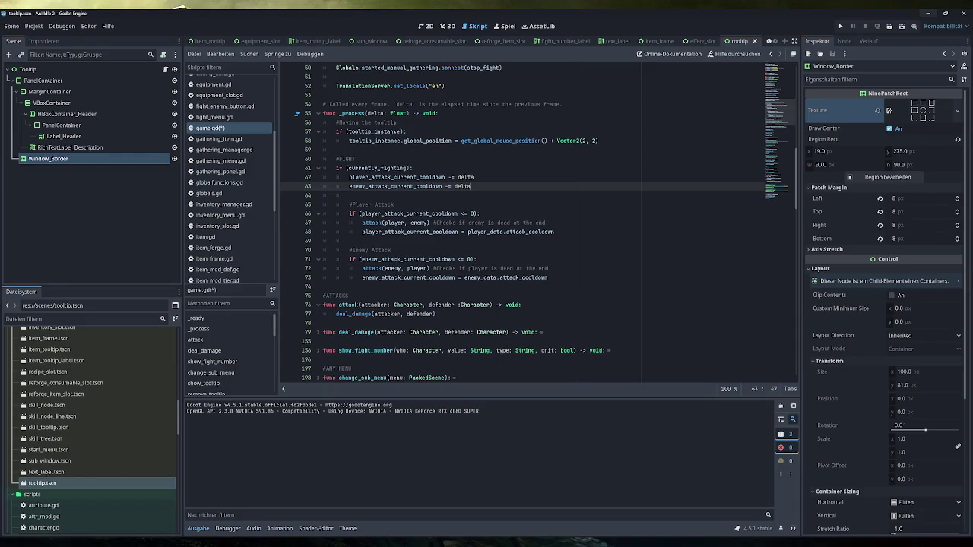
click(336, 150)
key(Return)
key(Return)
key(Up)
text(#)
text(DE)
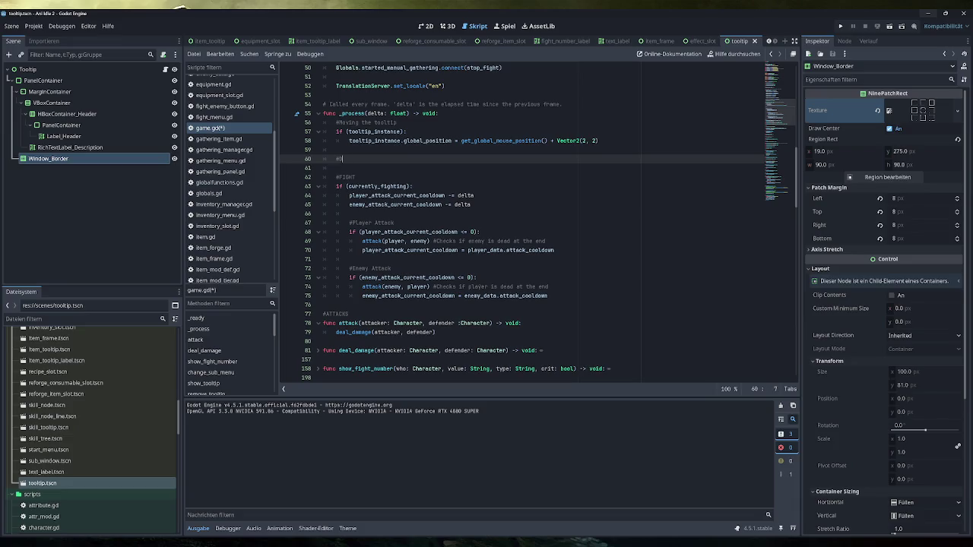
text(DE-) Bi)
text(FFS)
text( /Effects)
click(384, 159)
key(Return)
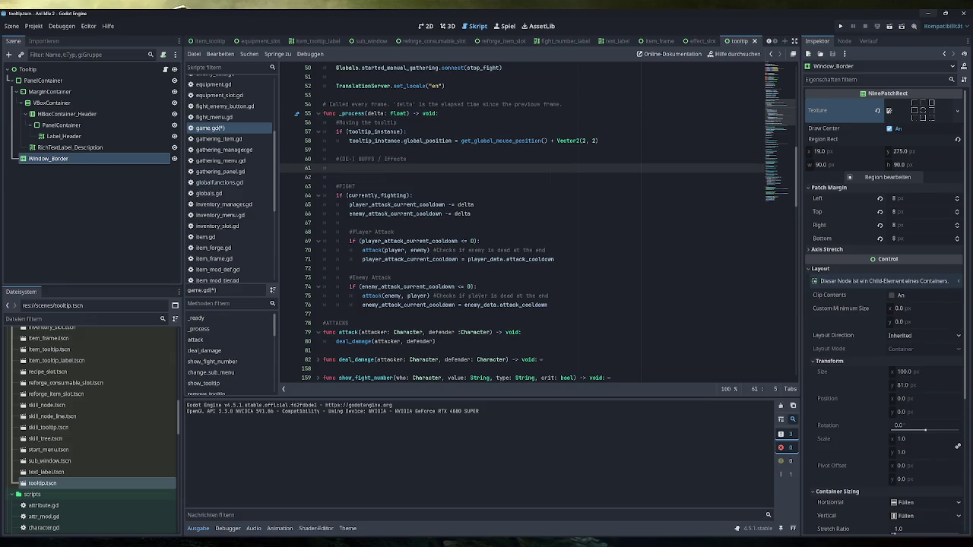
Check the two cooldown countdown lines, then begin typing 'player' on the empty line 61.
click(414, 214)
mouse_move(470, 213)
mouse_down()
mouse_move(365, 214)
mouse_move(349, 205)
mouse_up()
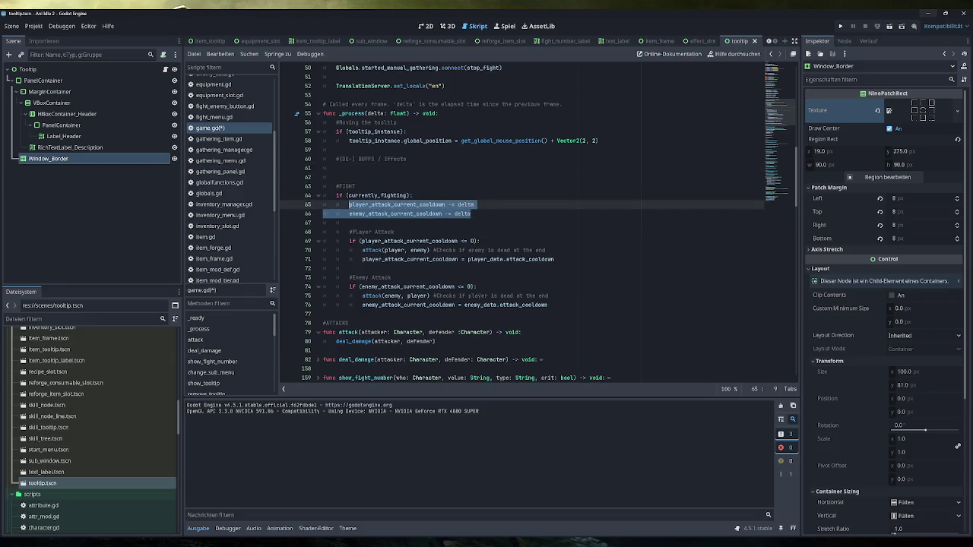
scroll(532, 220, up, 1)
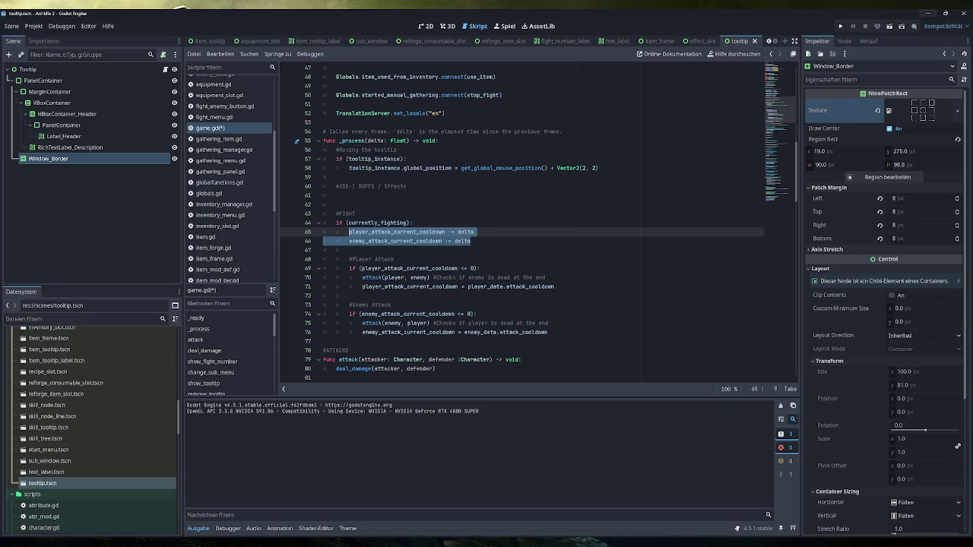
click(337, 196)
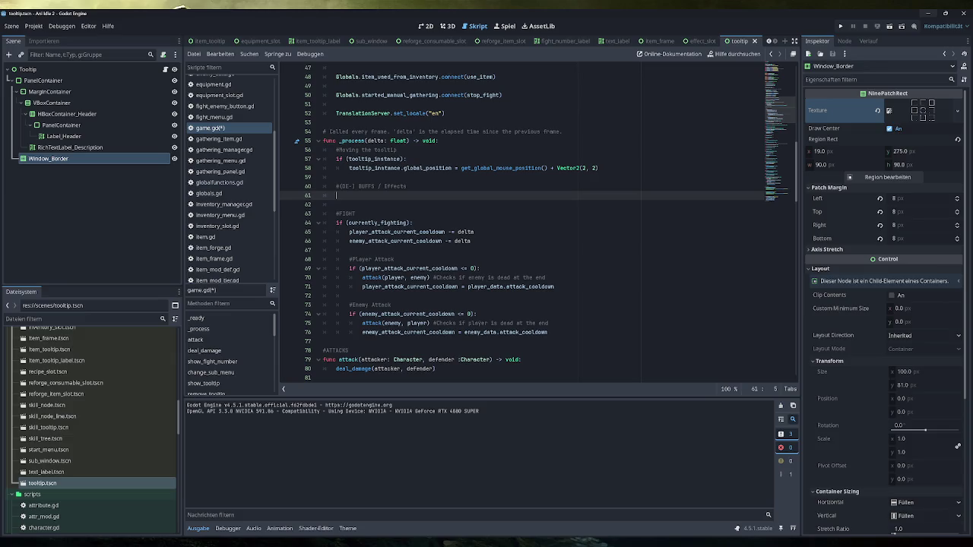
text(player)
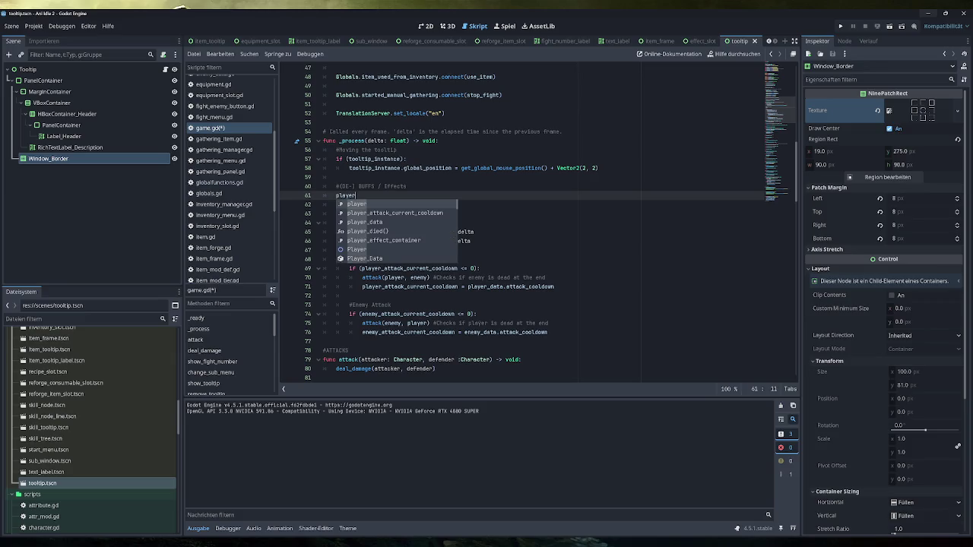
Write the loop header 'for effect in player_data.effect_dict:' using autocompletion.
key(Return)
text(.)
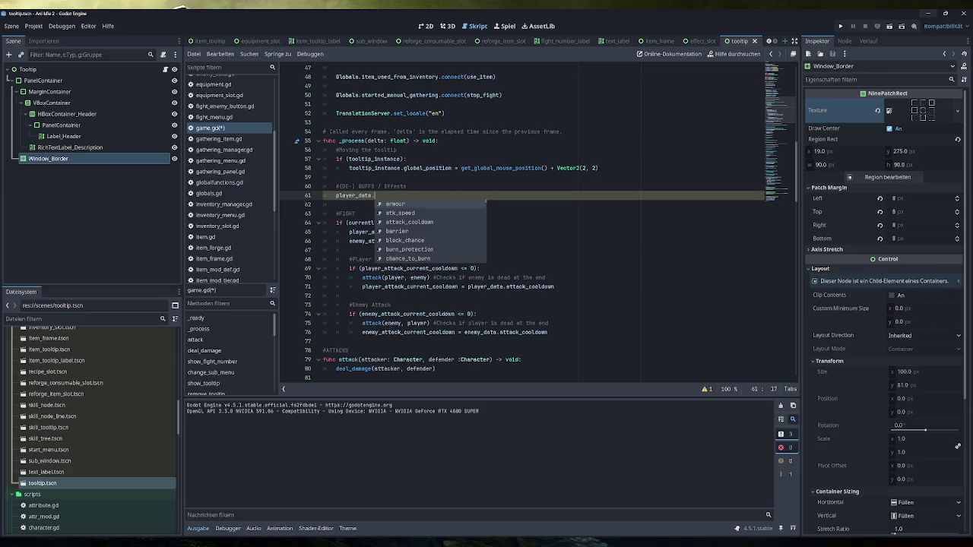
key(Down)
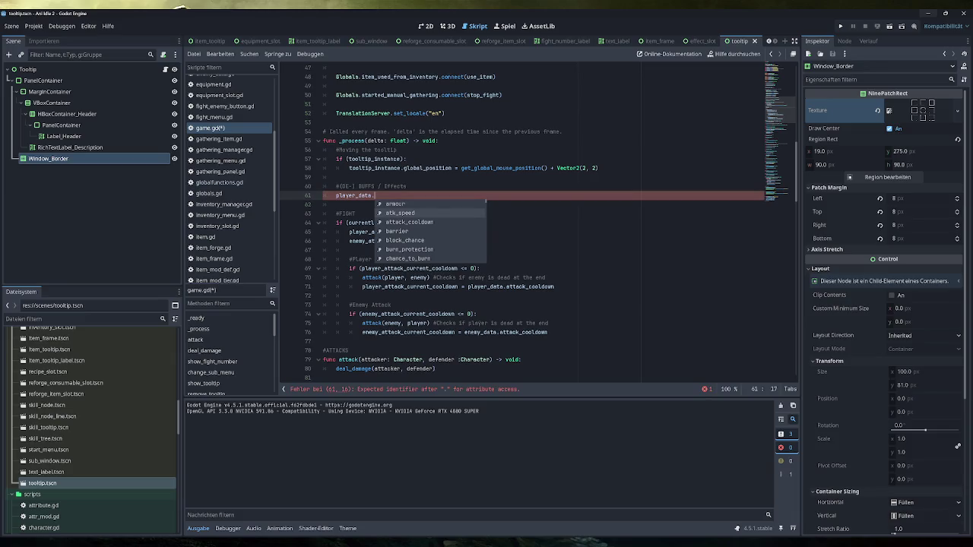
text(eff)
key(Return)
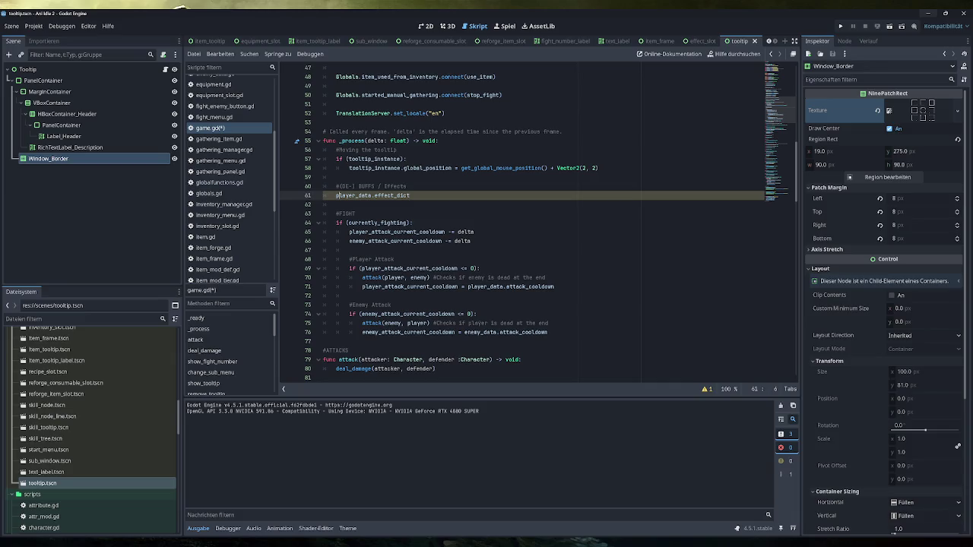
text(for each)
key(BackSpace)
key(BackSpace)
key(BackSpace)
text(effec)
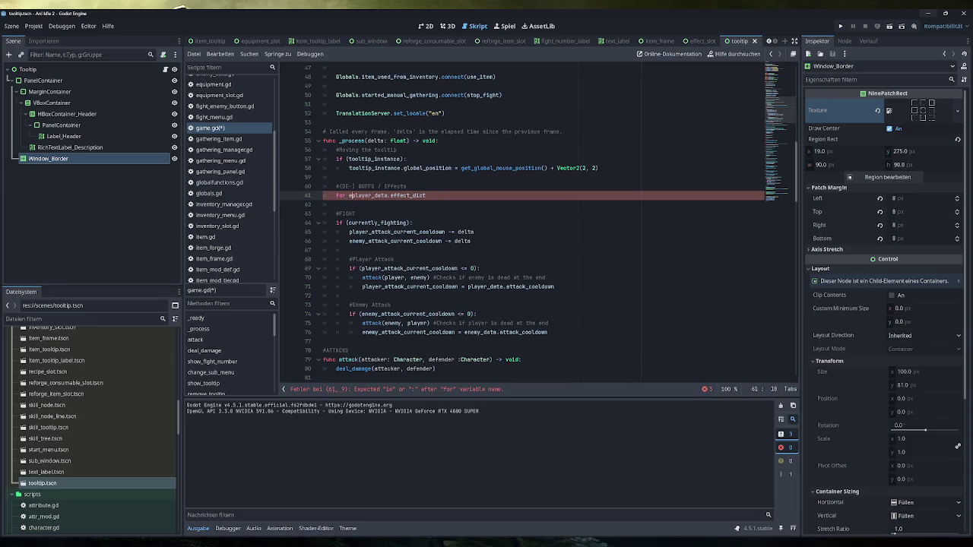
text(t in )
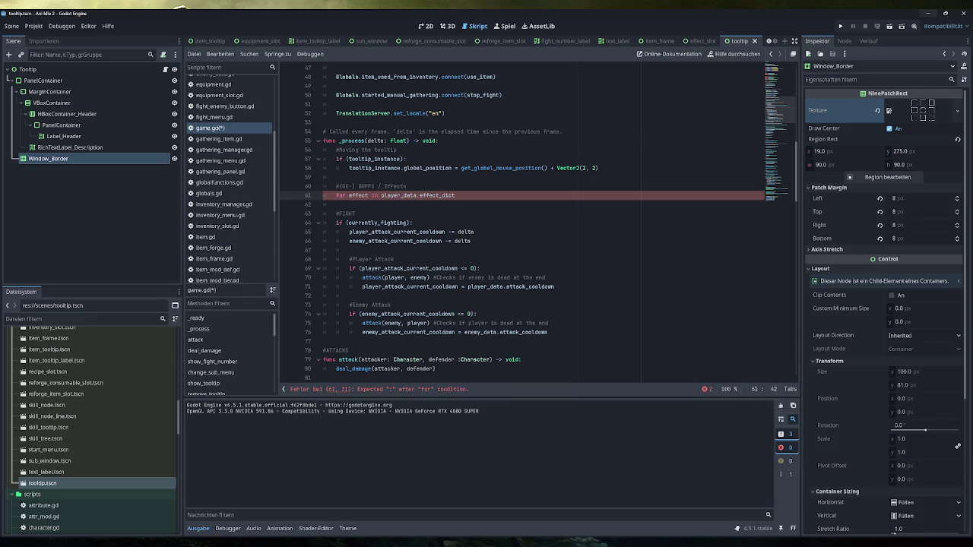
text(:)
key(Return)
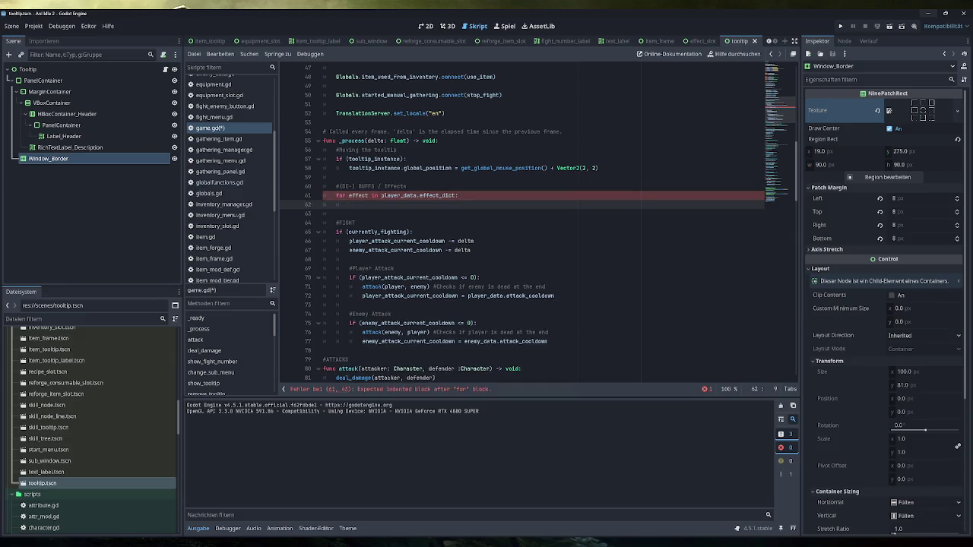
Fill the loop body with 'player_data.effect_dict[effect] -= delta' by pasting the copied dictionary reference.
text(effect.)
key(BackSpace)
key(BackSpace)
key(BackSpace)
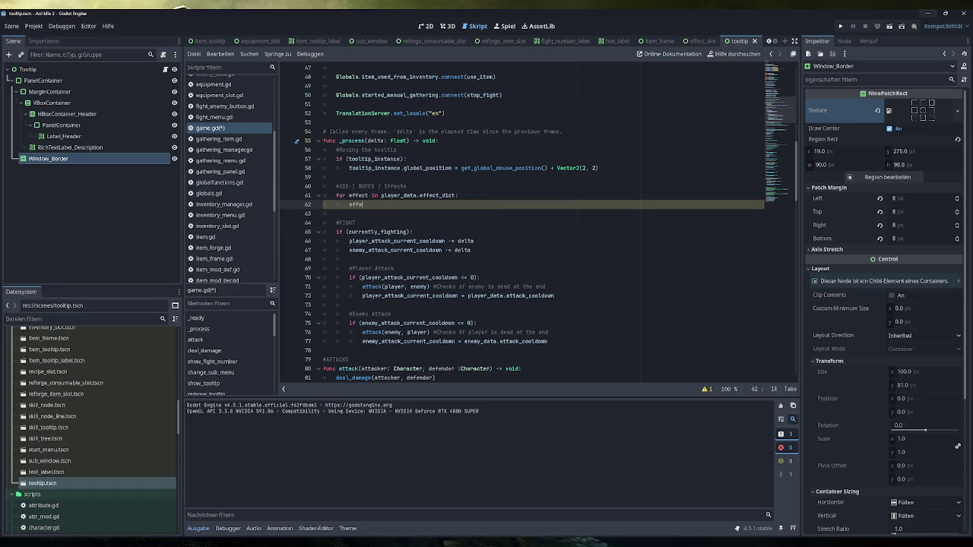
key(BackSpace)
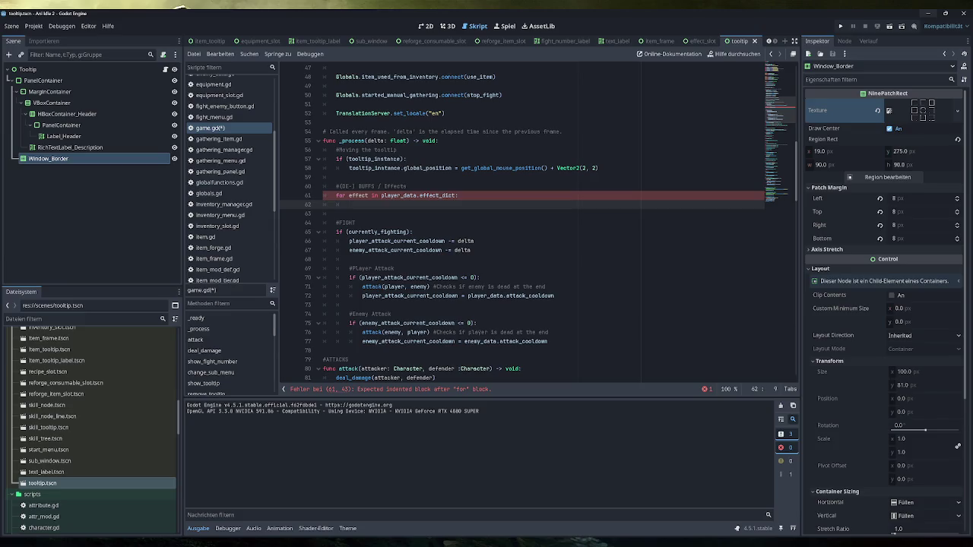
text(eff)
key(BackSpace)
key(BackSpace)
key(BackSpace)
double_click(437, 195)
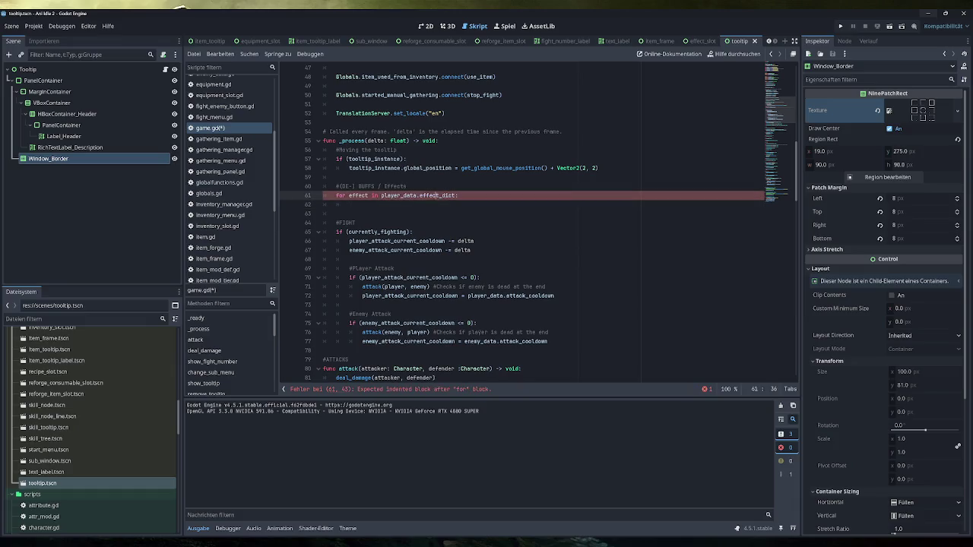
key(ctrl+shift+Left)
key(ctrl+shift+Left)
key(ctrl+c)
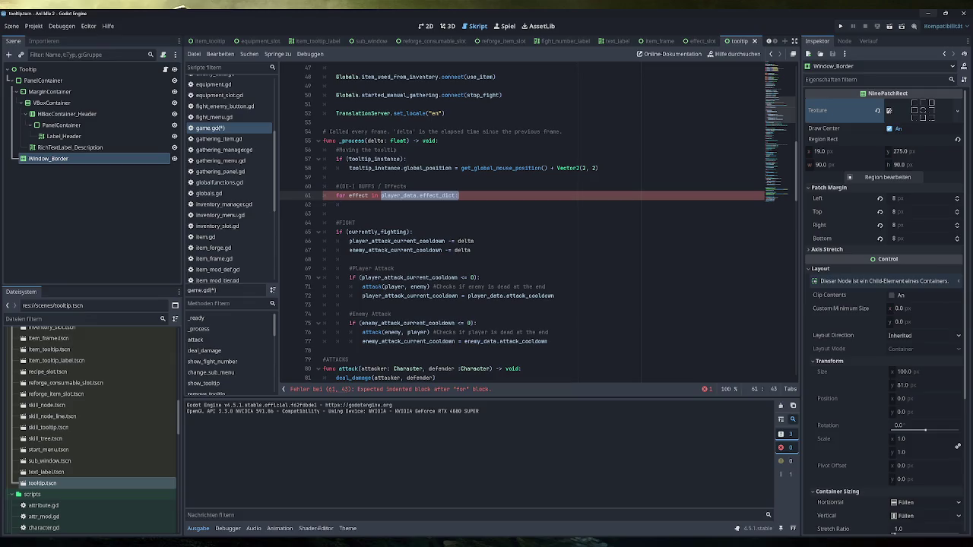
key(Down)
key(ctrl+v)
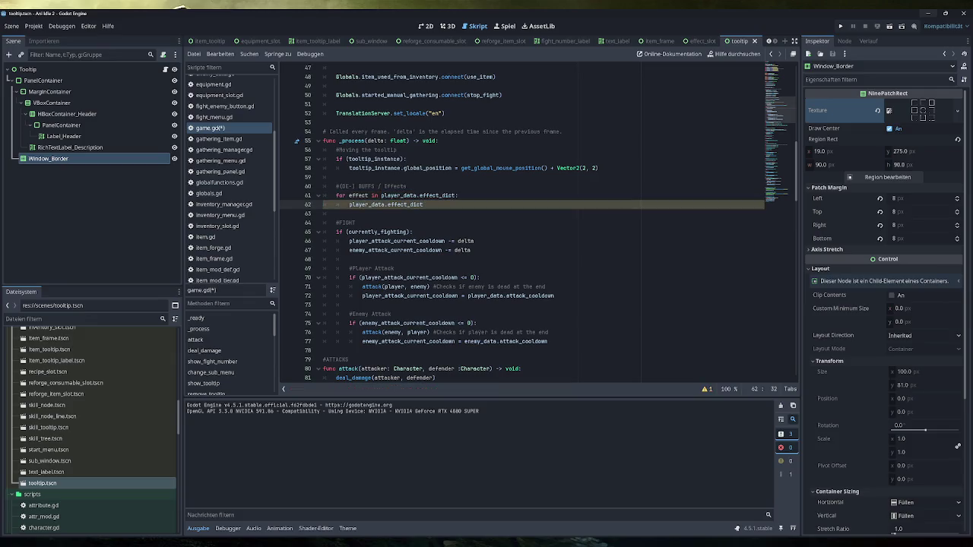
text([)
text(effect] -= )
text(1)
key(BackSpace)
text(delta)
key(Return)
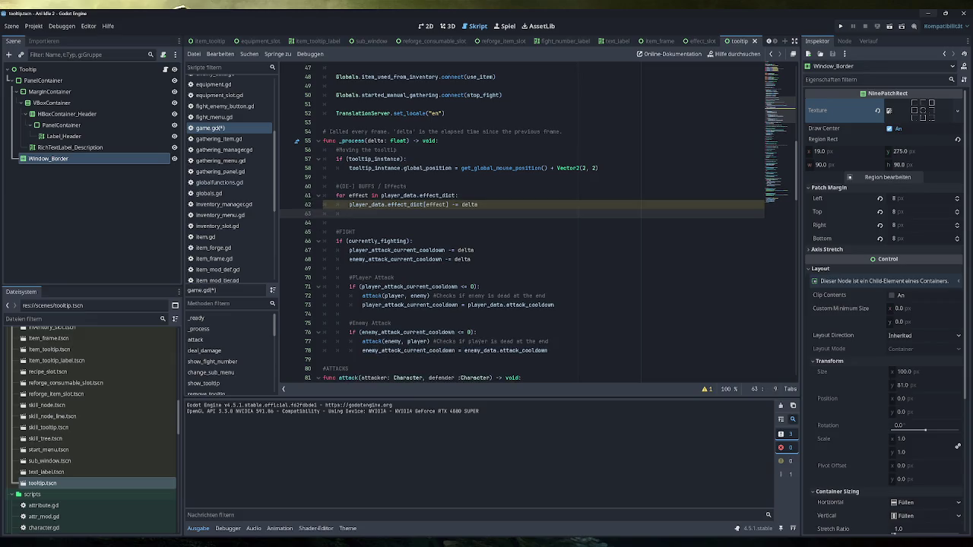
Show the narrowing-conversion warning details, then hide them again.
click(706, 388)
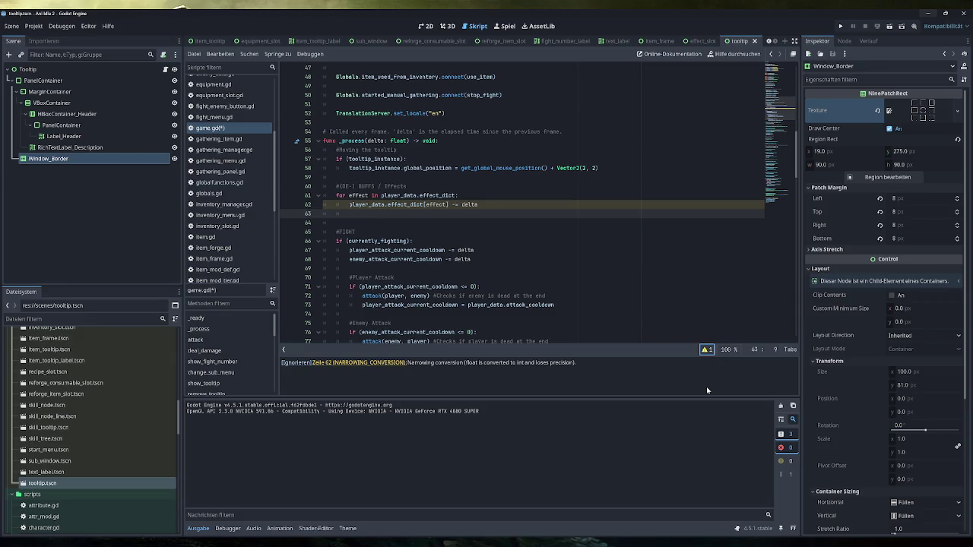
click(707, 349)
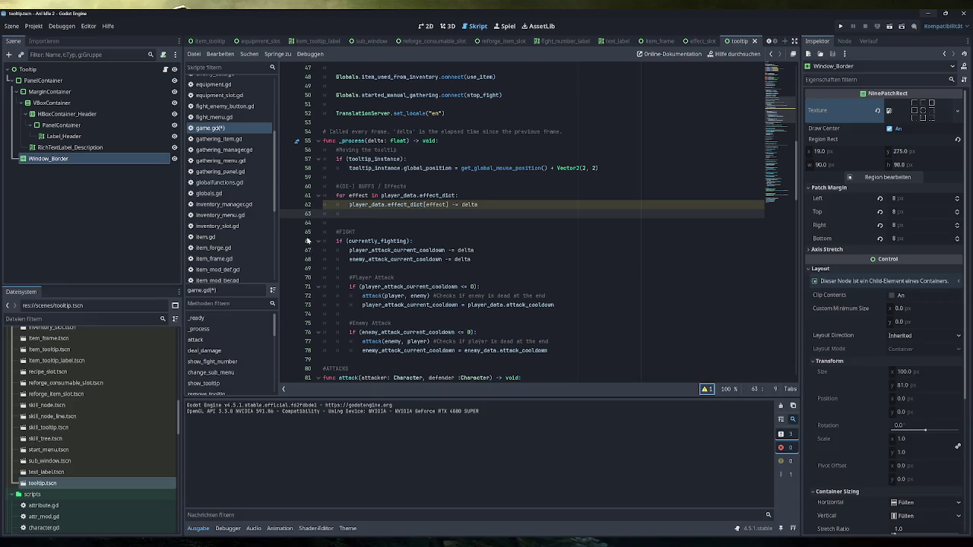
scroll(228, 159, up, 3)
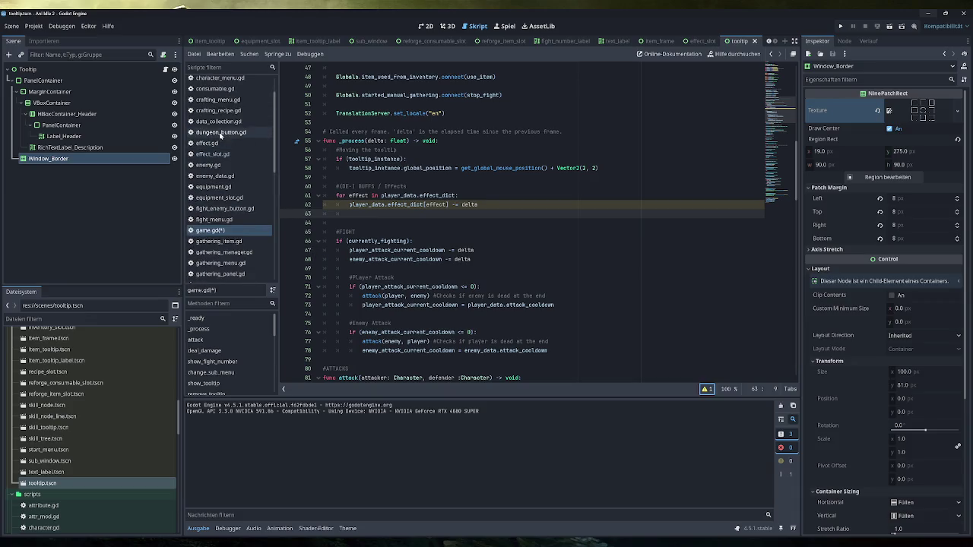
Change base_duration's type in effect.gd from int to float and save.
click(218, 142)
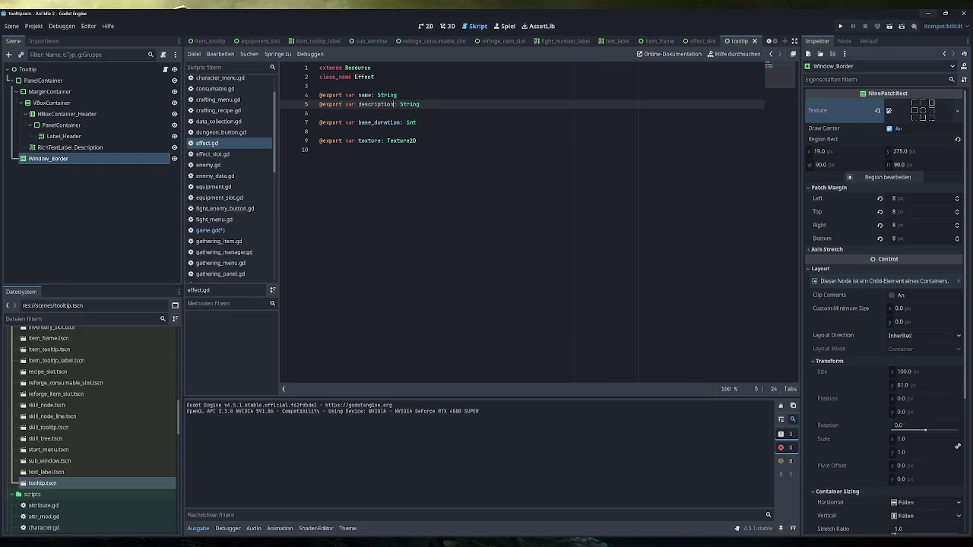
double_click(410, 123)
text(float)
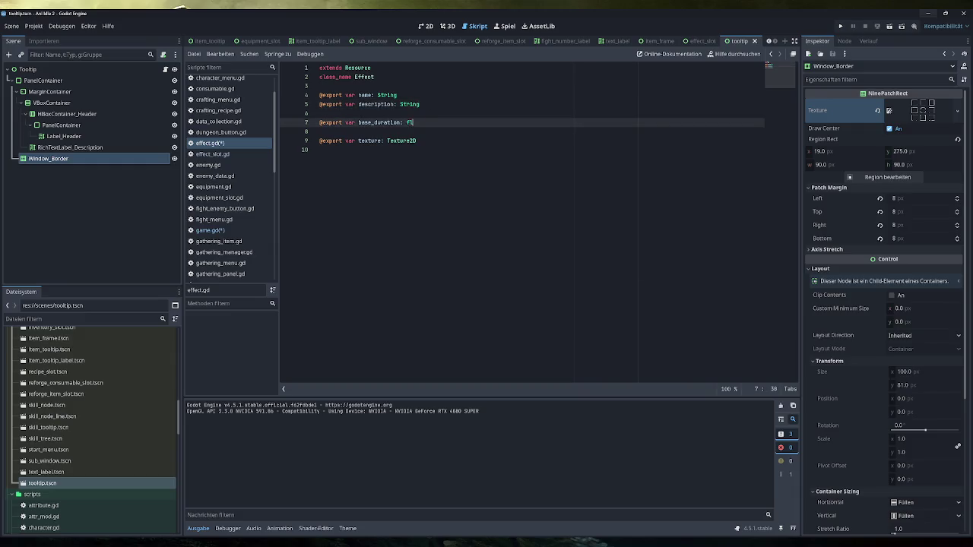
key(ctrl+s)
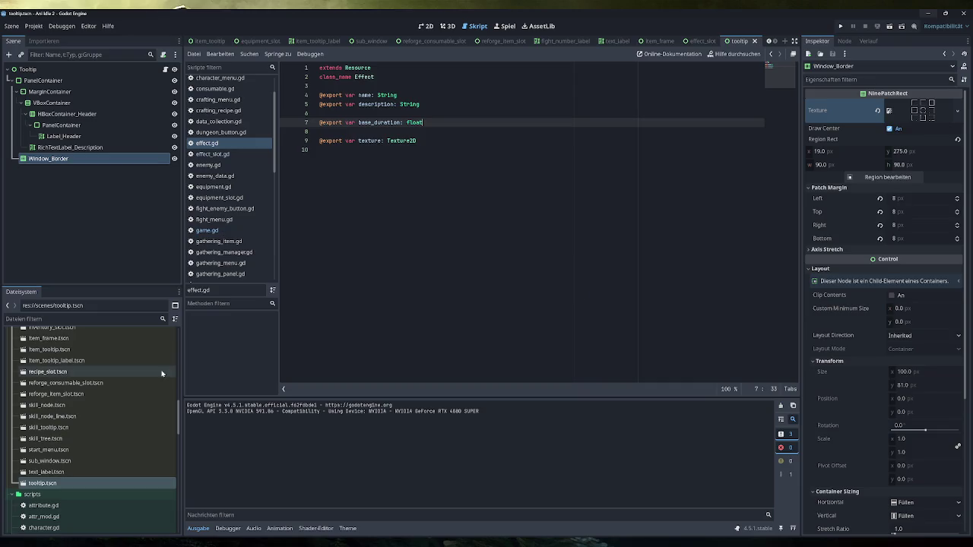
scroll(74, 458, down, 4)
scroll(74, 456, up, 8)
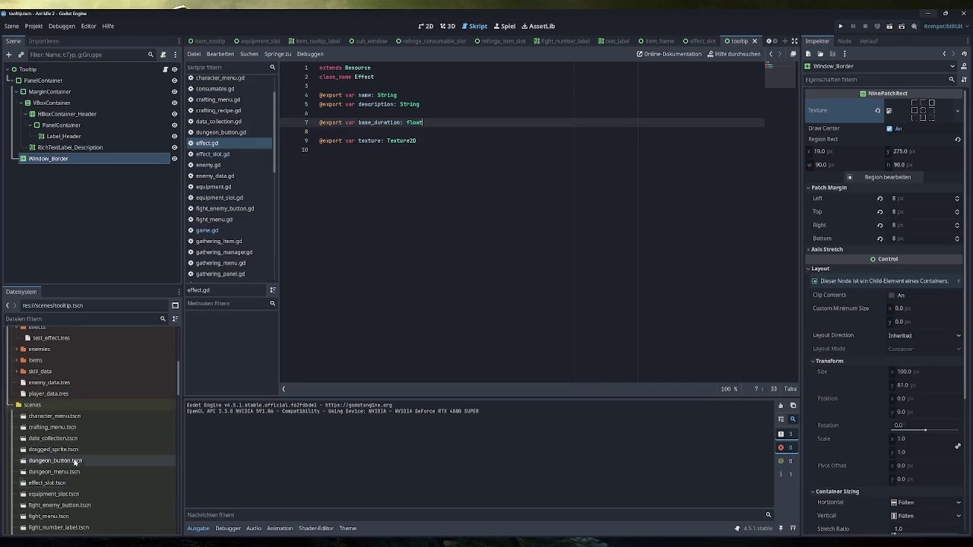
scroll(71, 449, up, 2)
Set test_effect.tres's Base Duration to 5.0 in the Inspector and save the project.
click(51, 388)
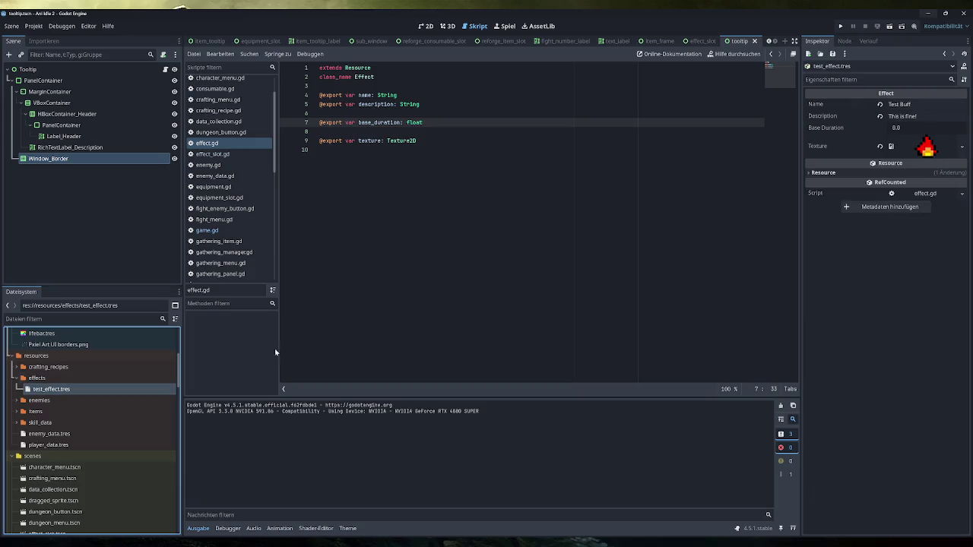
click(907, 136)
click(906, 129)
text(5)
key(Return)
click(901, 145)
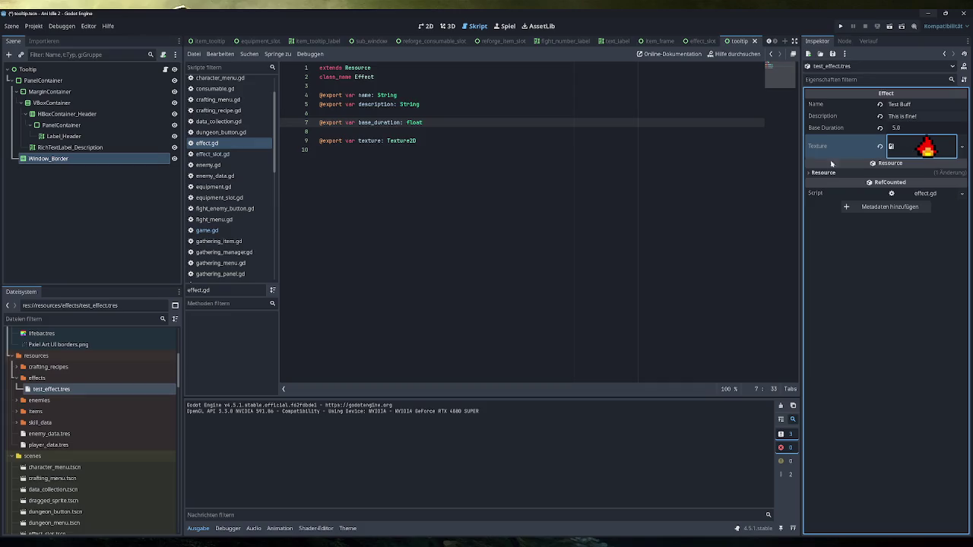
key(ctrl+s)
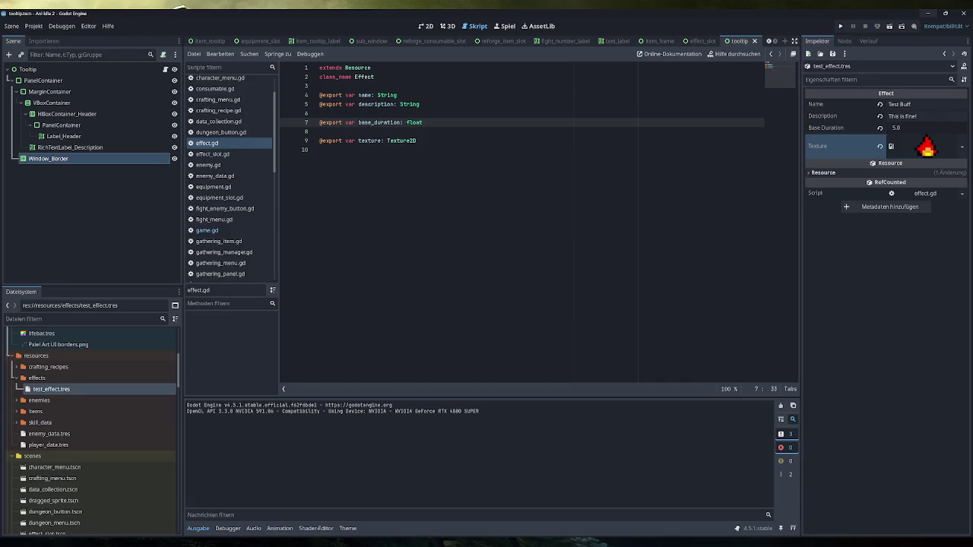
Look through effect_slot.gd, then switch back to the game.gd script.
click(239, 155)
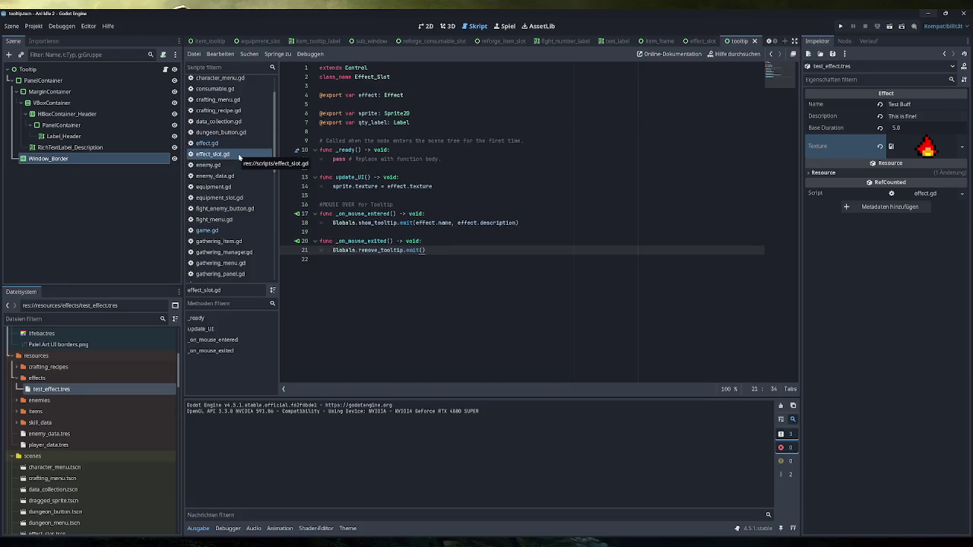
scroll(231, 167, up, 1)
scroll(232, 167, down, 5)
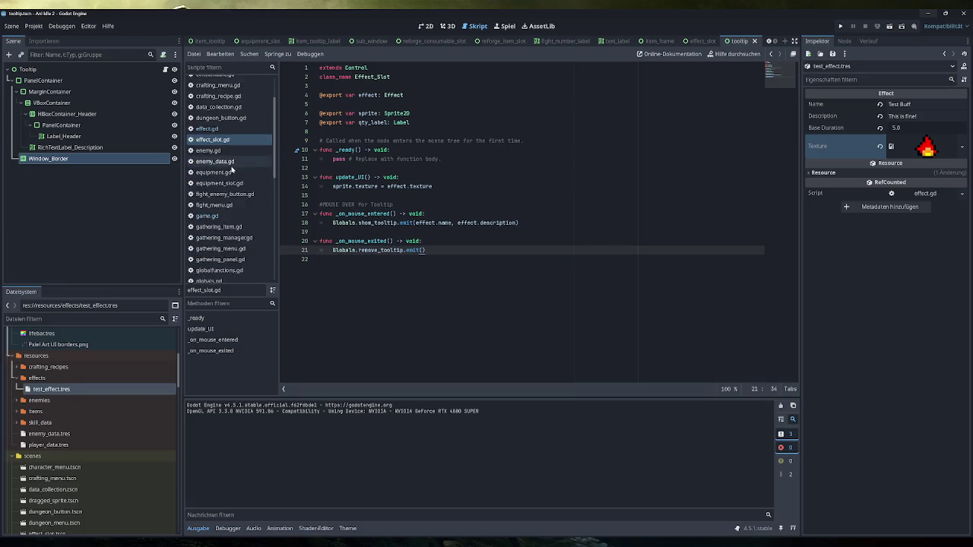
scroll(235, 173, down, 1)
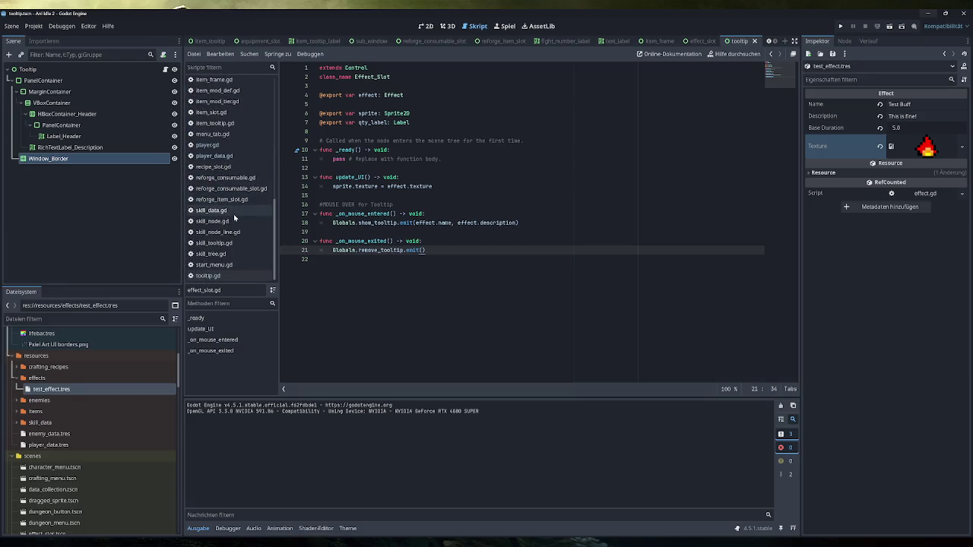
click(224, 150)
click(207, 128)
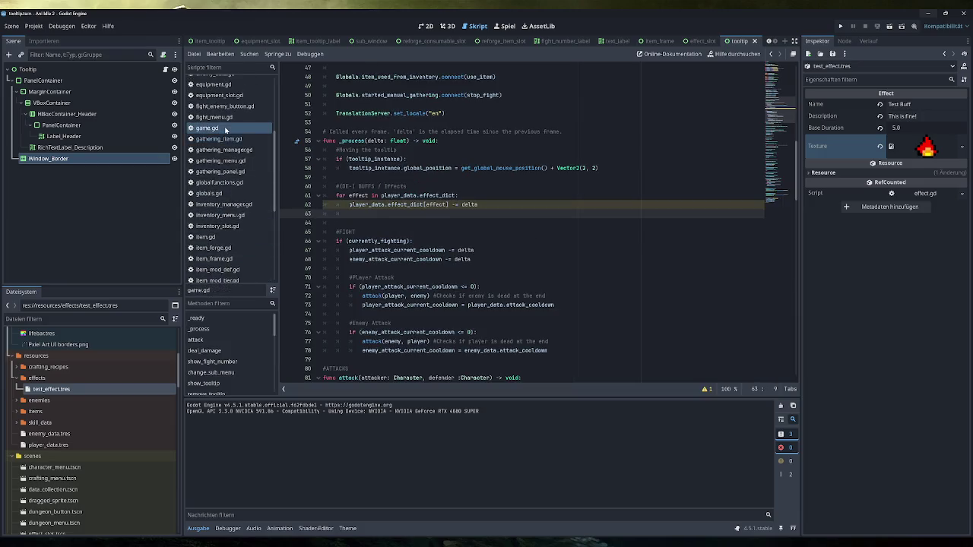
Retype the local effect_dict on line 375 with float values, initialized to {}.
scroll(524, 228, down, 5)
scroll(524, 228, down, 15)
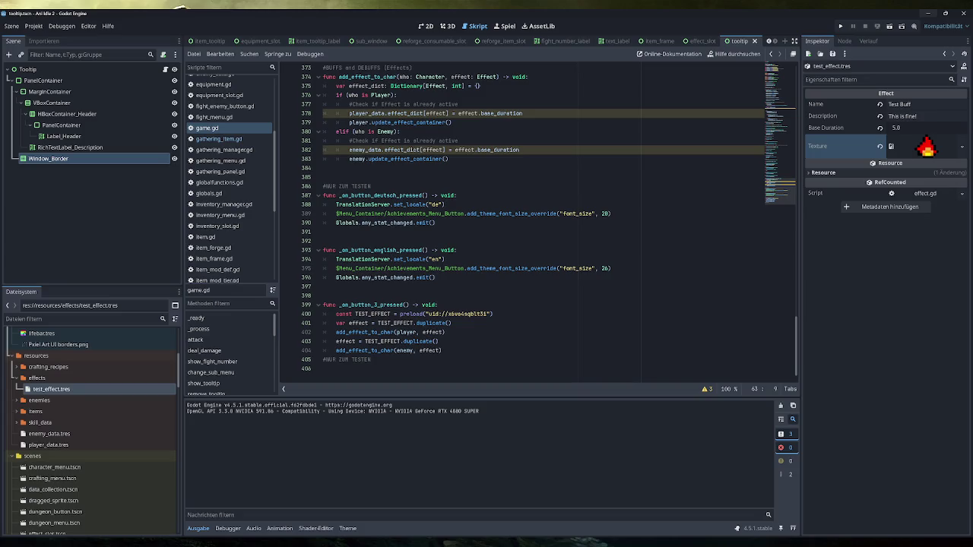
scroll(532, 228, up, 20)
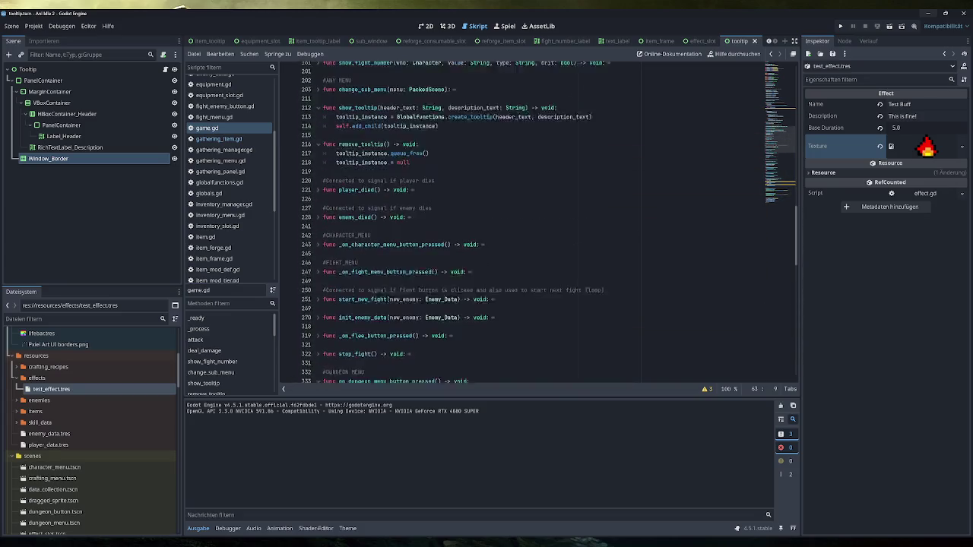
scroll(537, 222, down, 20)
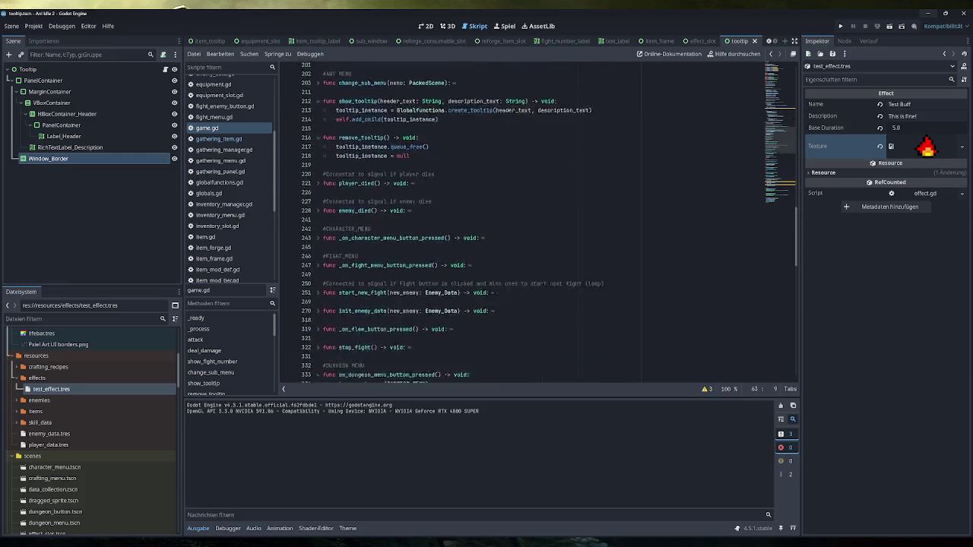
scroll(549, 222, up, 2)
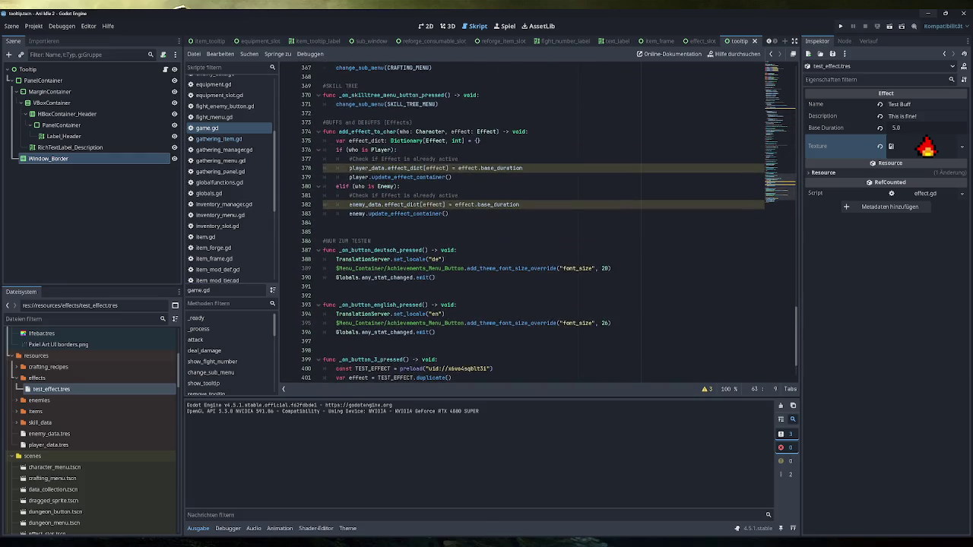
scroll(532, 222, up, 2)
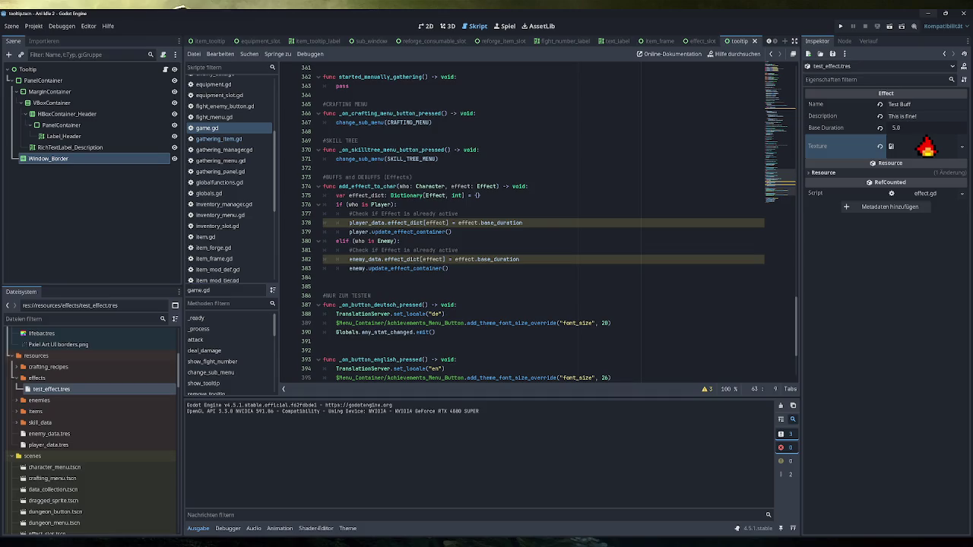
double_click(457, 196)
text(float()
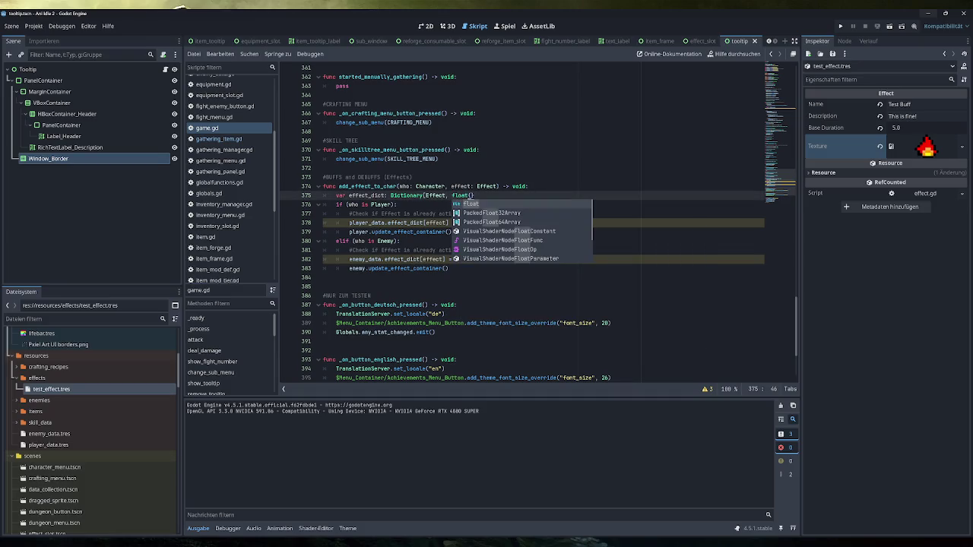
key(Return)
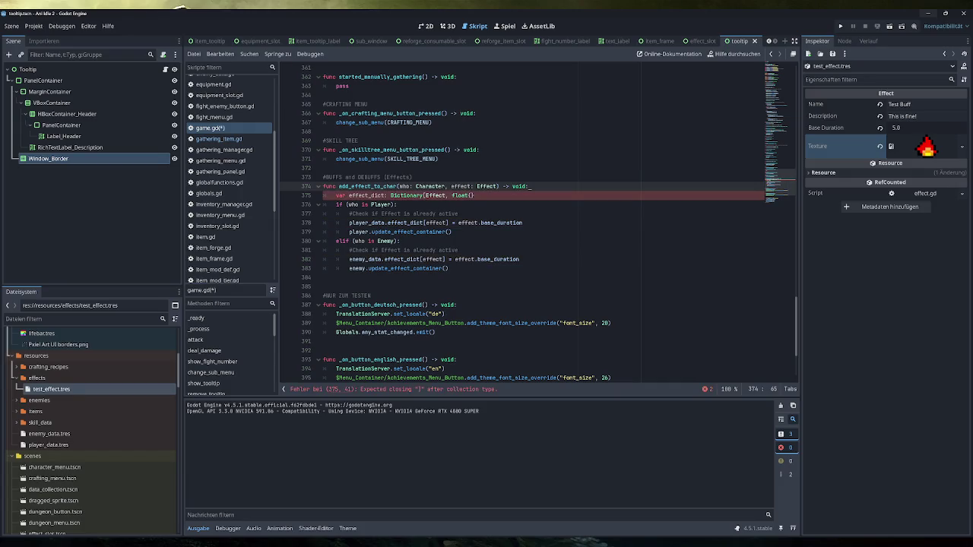
click(475, 195)
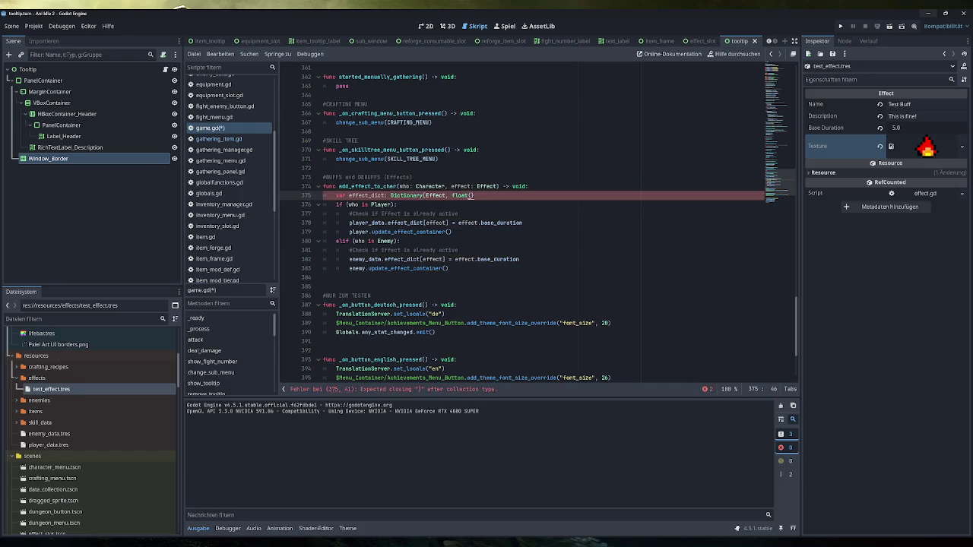
text(])
text( = {)
text(})
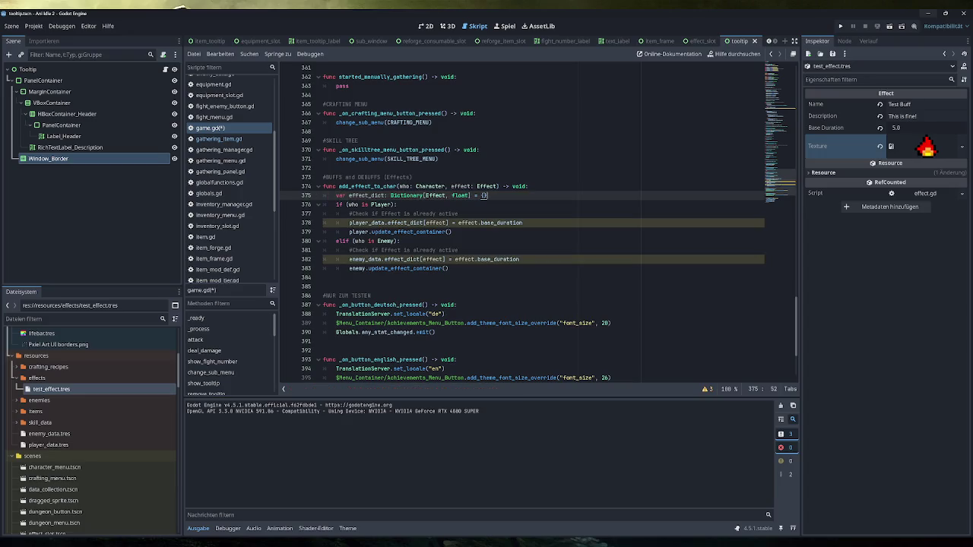
Delete the unused local effect_dict declaration from add_effect_to_char.
click(523, 223)
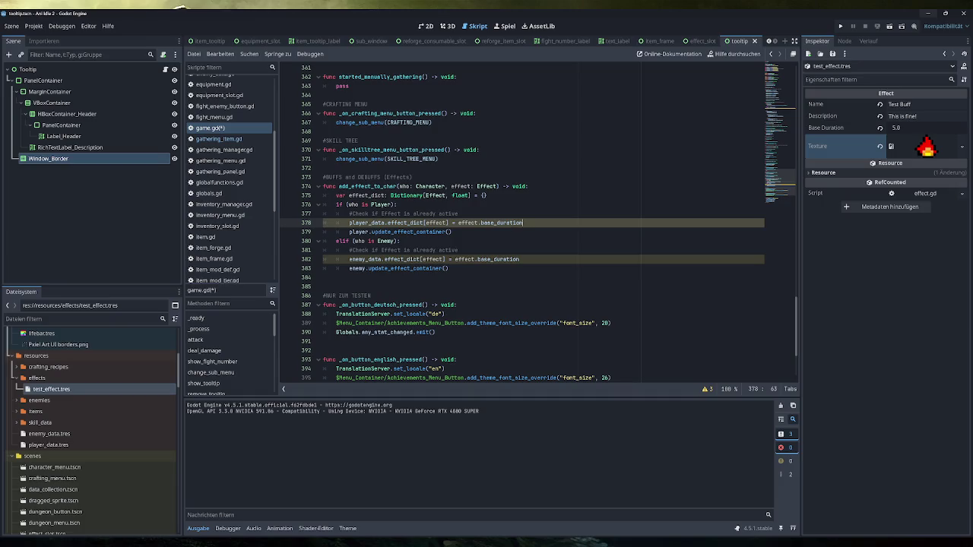
drag(486, 195, 322, 195)
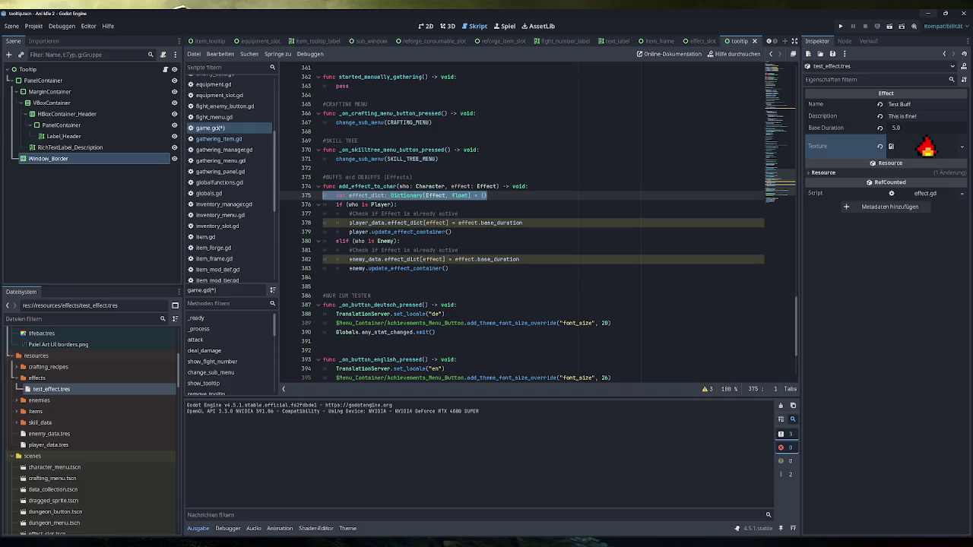
double_click(366, 195)
mouse_move(437, 269)
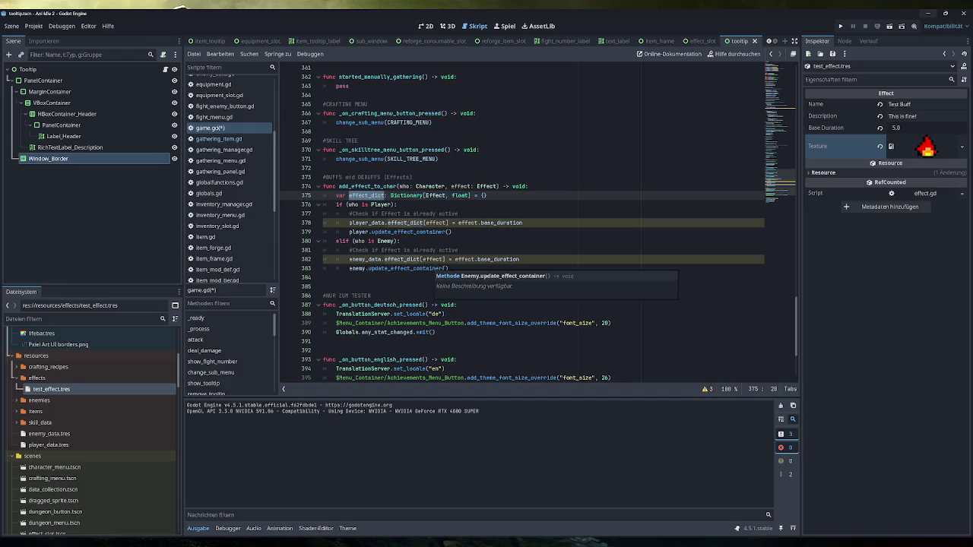
drag(487, 195, 322, 195)
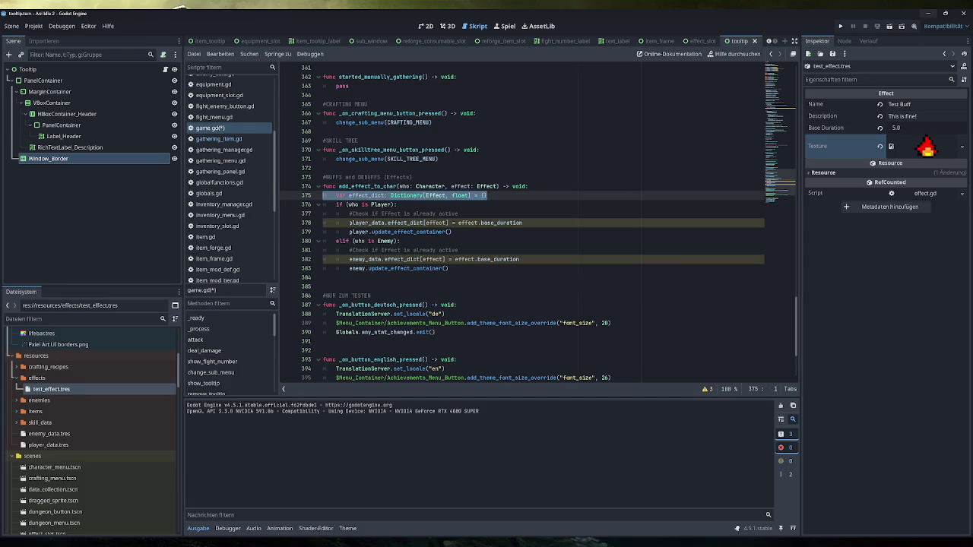
key(BackSpace)
key(BackSpace)
mouse_move(361, 214)
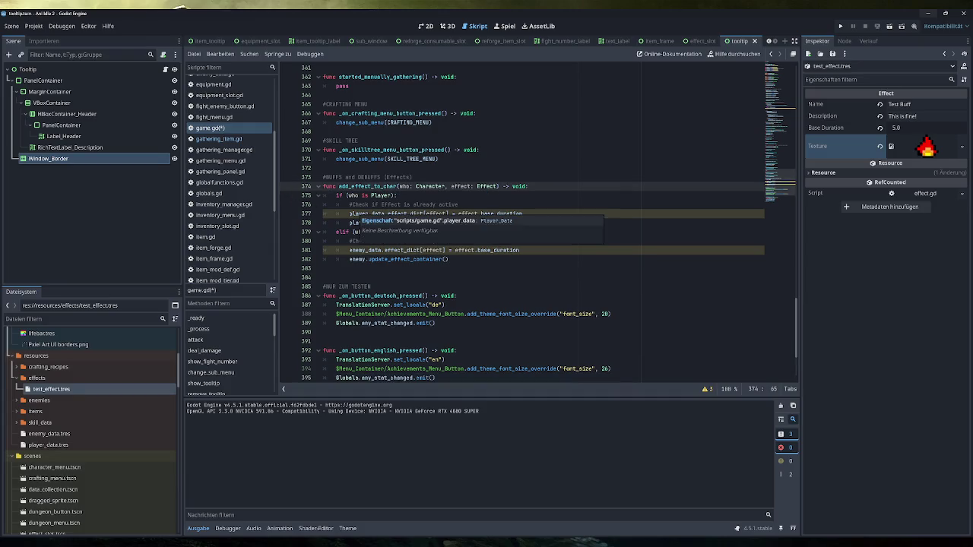
click(524, 250)
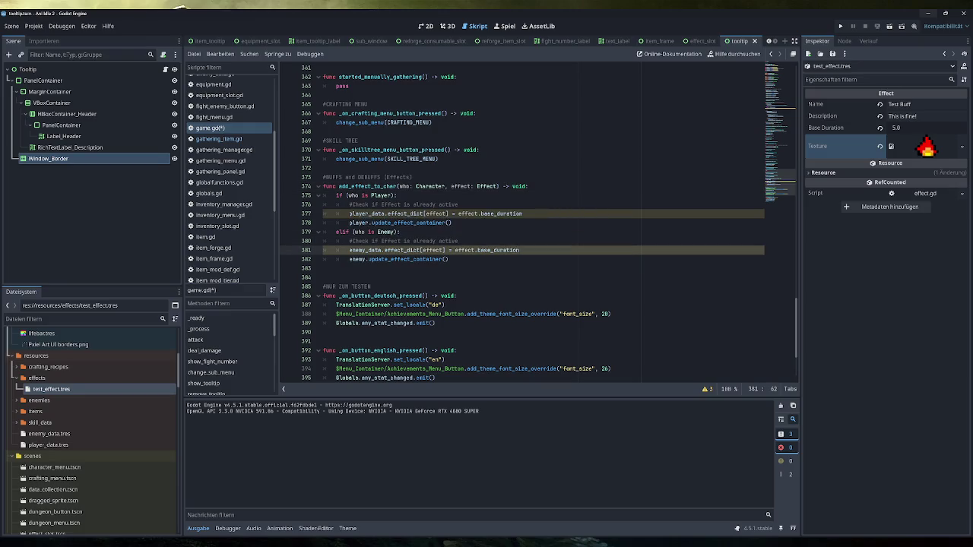
scroll(228, 206, down, 5)
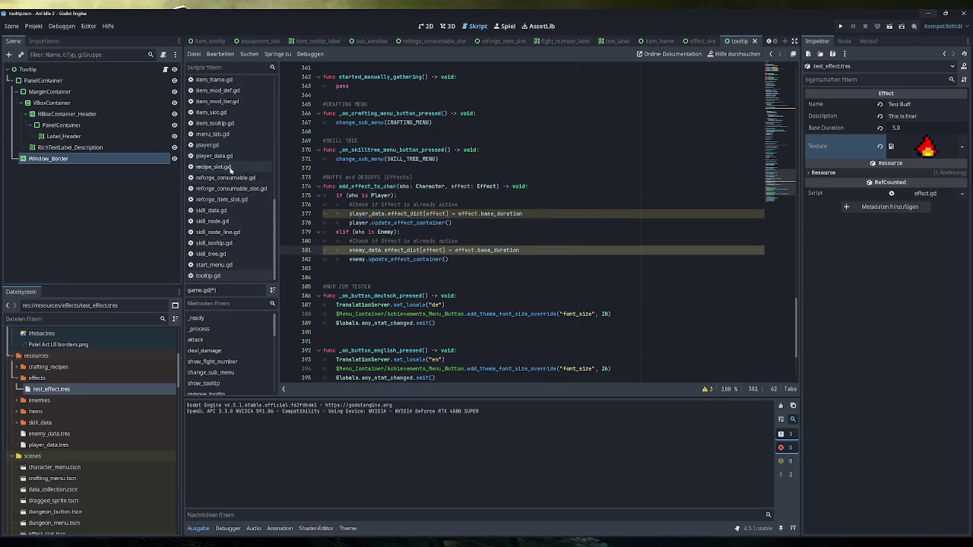
In player_data.gd, type effect_dict as Dictionary[Effect, float] on line 30.
click(225, 145)
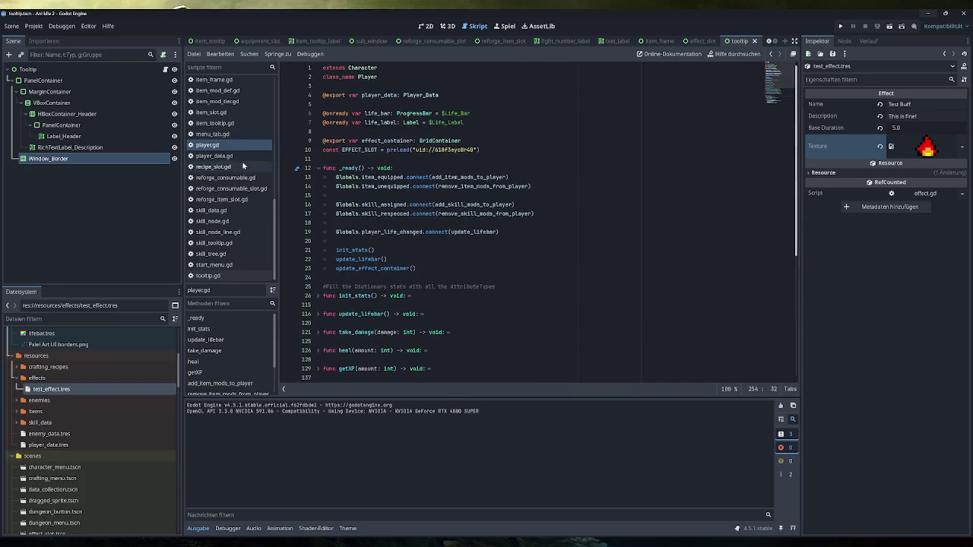
click(226, 156)
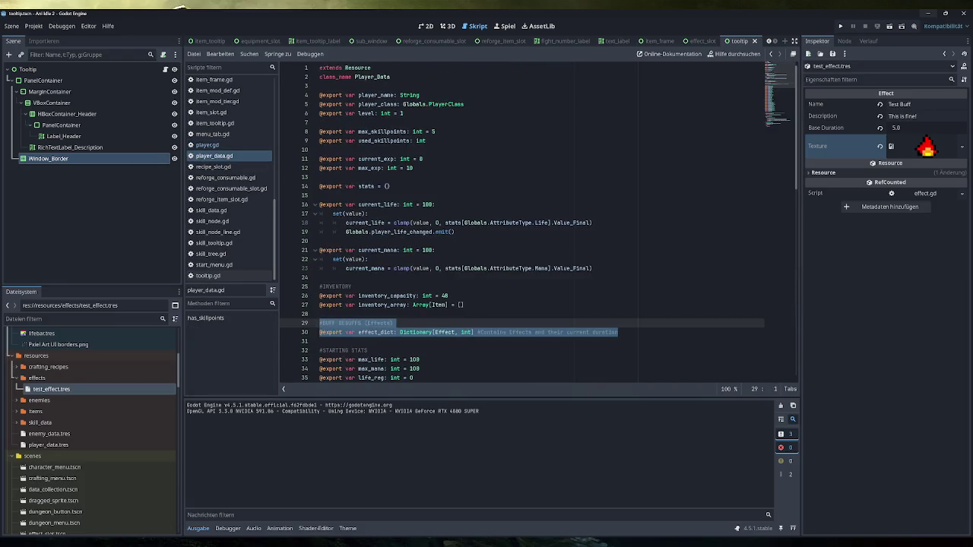
scroll(539, 221, down, 1)
double_click(467, 305)
text(flo)
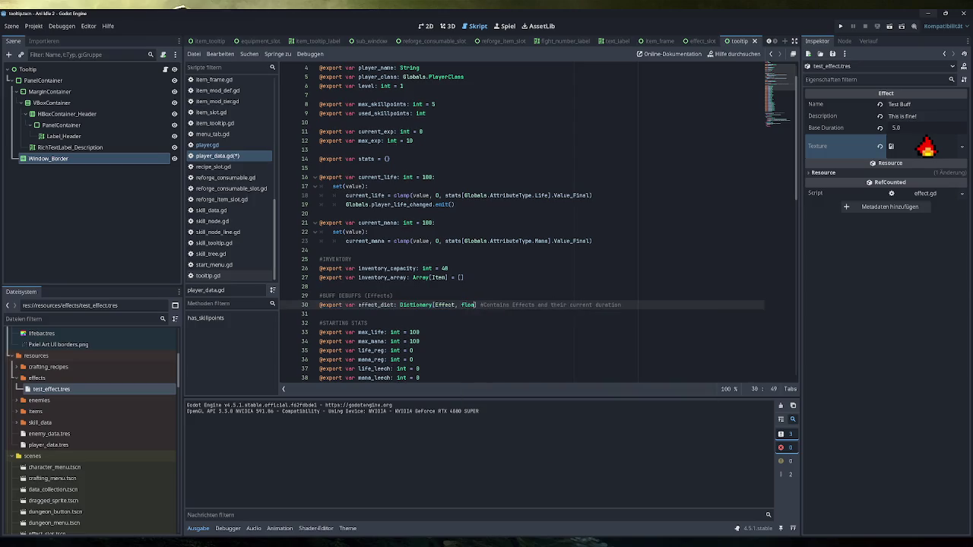
text(at)
click(471, 313)
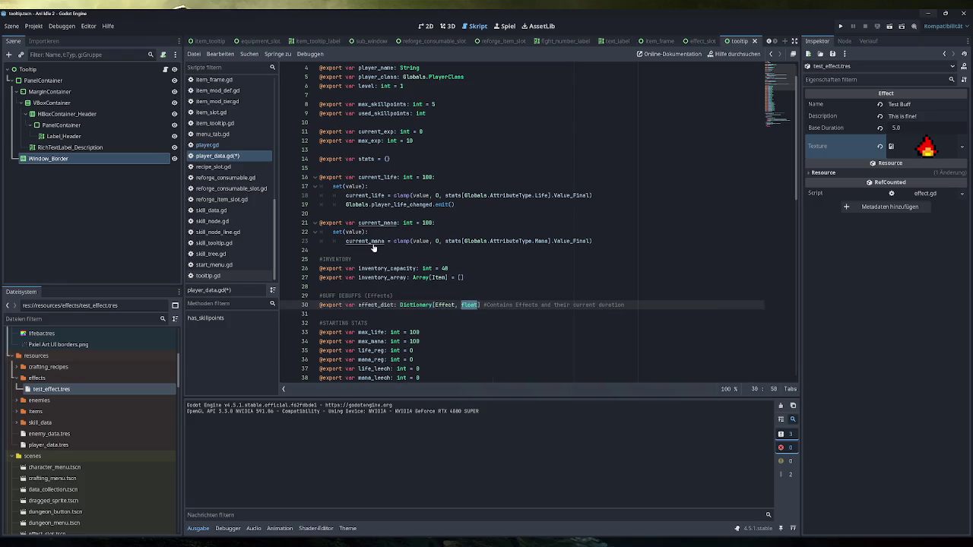
scroll(225, 144, up, 3)
scroll(228, 127, up, 3)
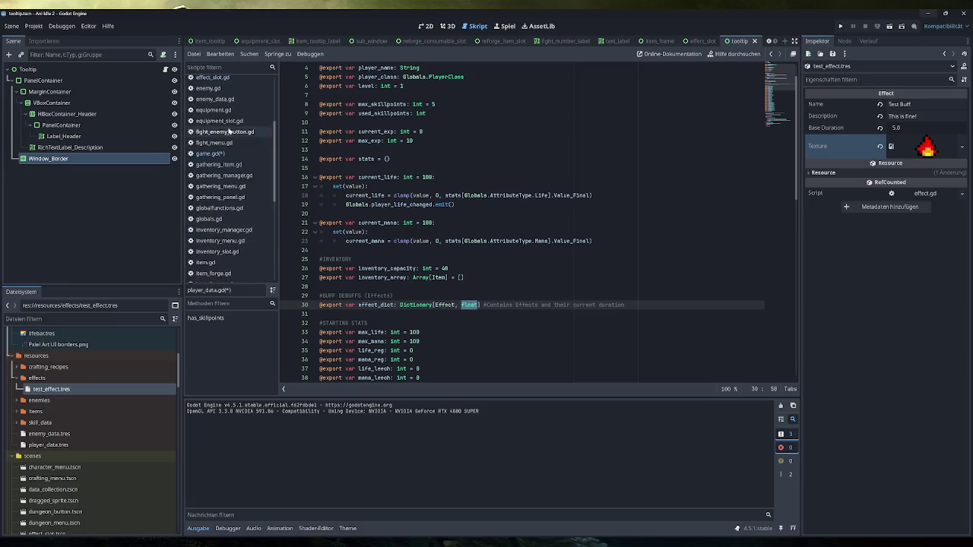
Make enemy_data.gd's effect_dict Dictionary[Effect, float], then return to add_effect_to_char in game.gd.
click(215, 99)
double_click(469, 277)
text(float)
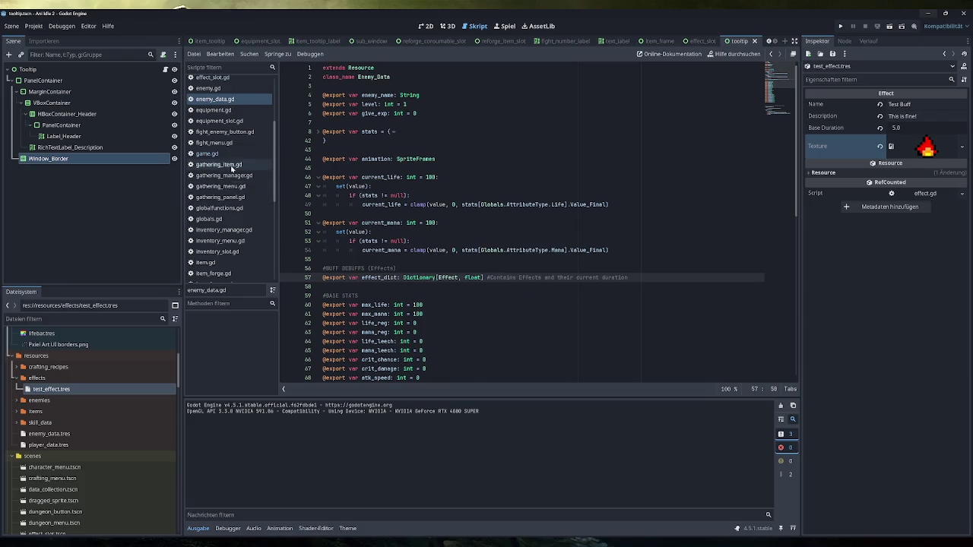
click(220, 154)
click(578, 205)
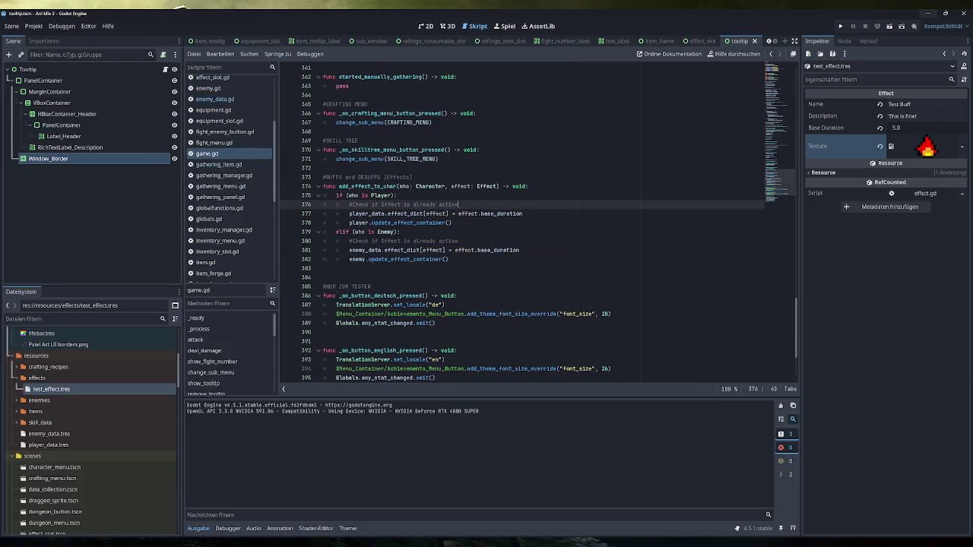
Add an expiry check 'if (player_data.effect_dict[effect] <= 0)' after the duration countdown.
scroll(579, 239, up, 1)
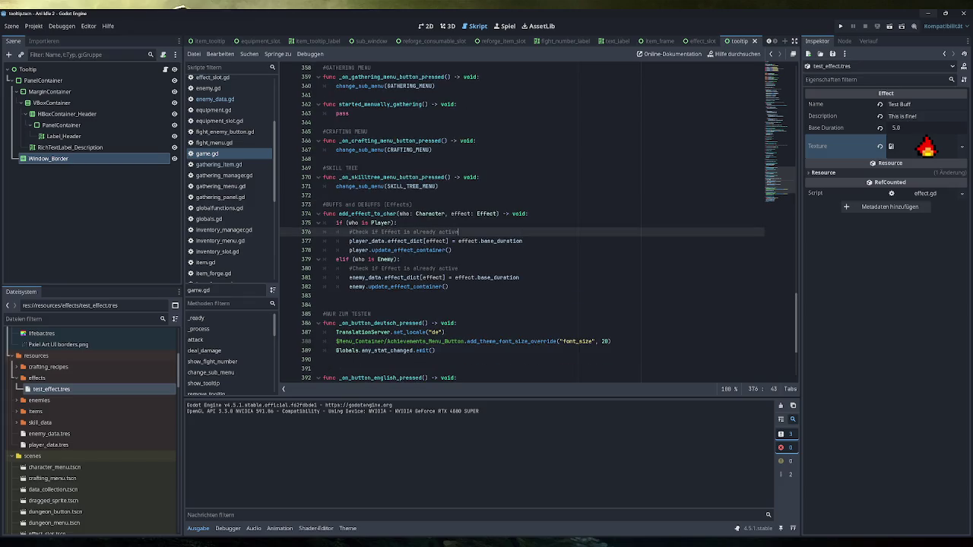
scroll(532, 220, up, 20)
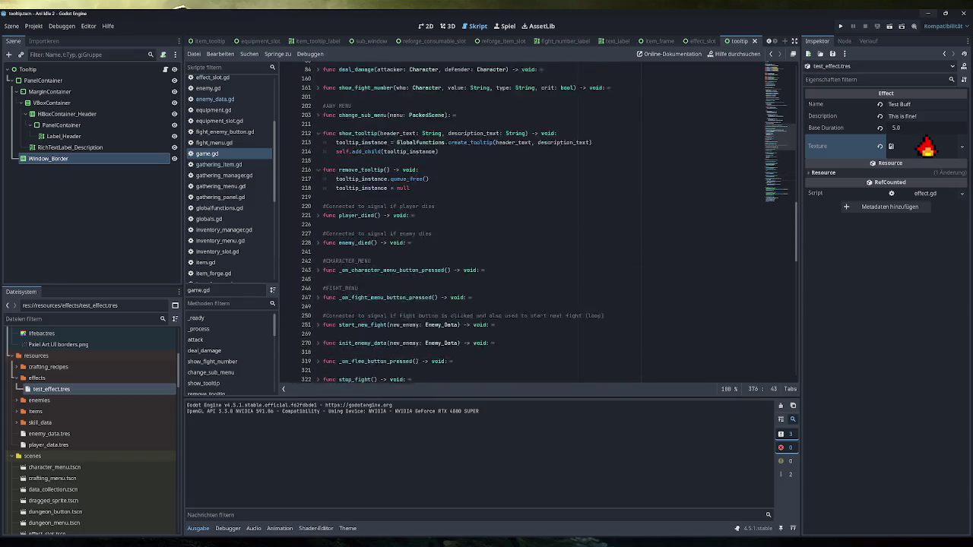
scroll(544, 221, down, 10)
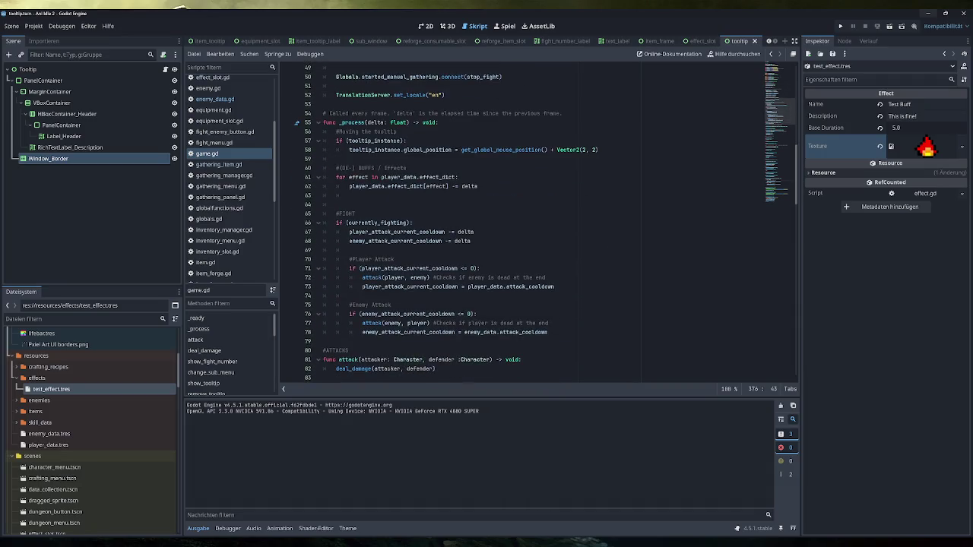
click(350, 195)
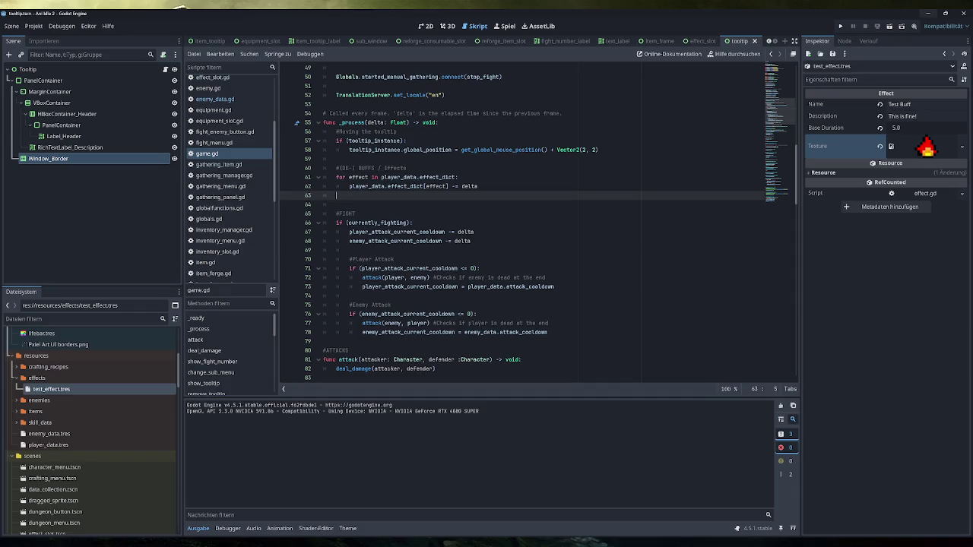
text(if ()
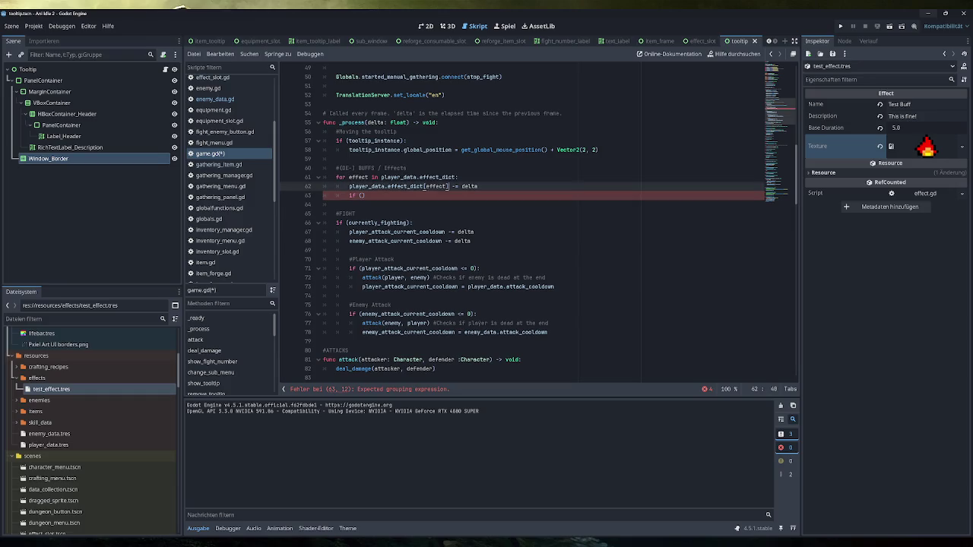
text(player_data.effect_dict[effect])
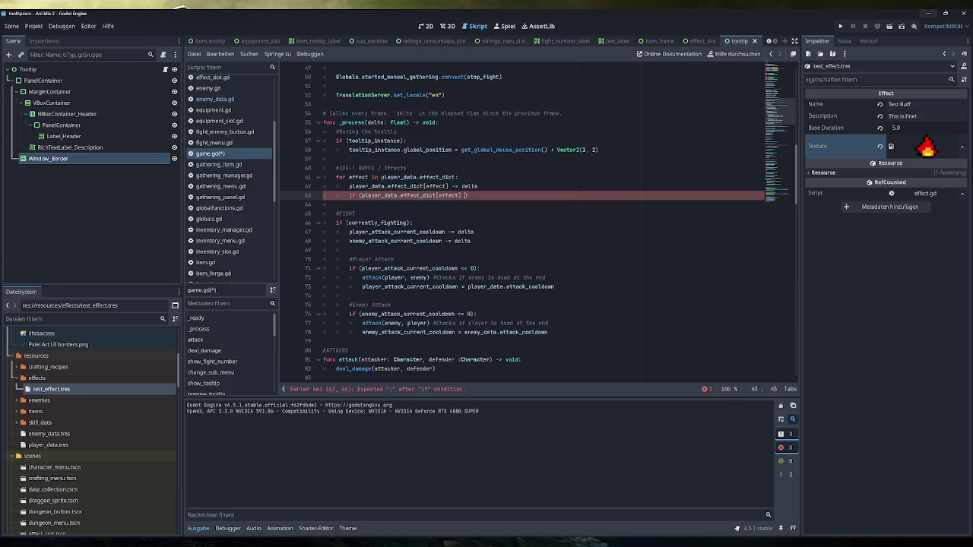
text(<= 0)
key(End)
key(Return)
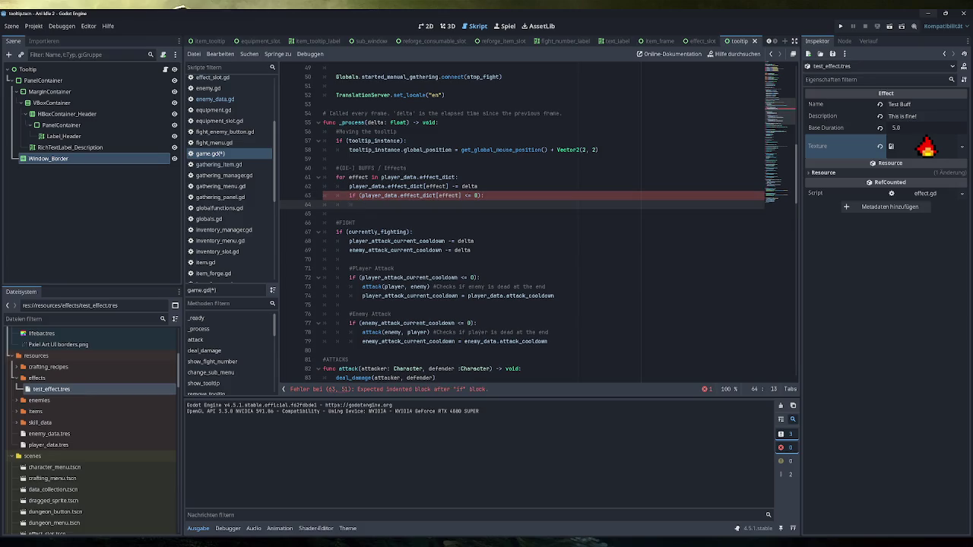
Start the expiry branch with player_data.effect_dict[effect] and consult the Resource class documentation.
text(player_data.effect_dict[effect])
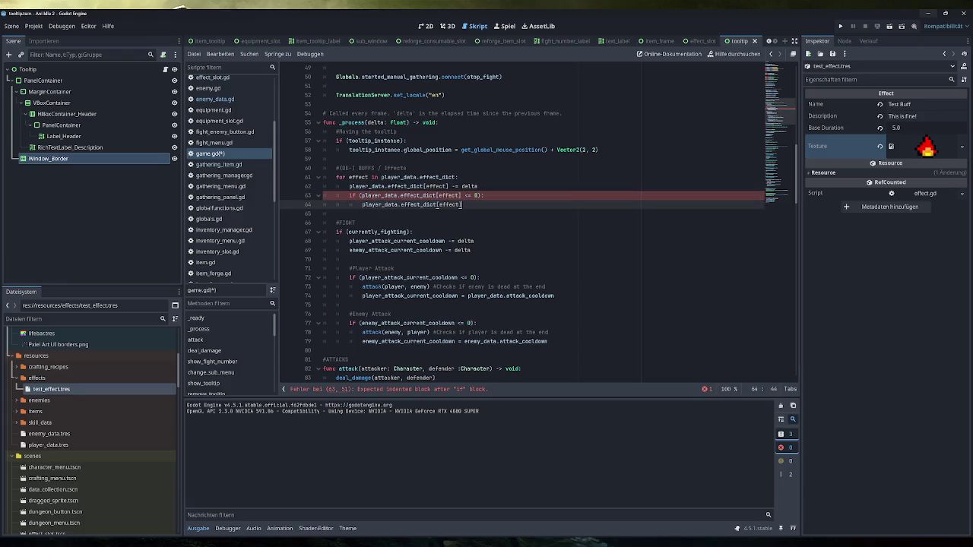
text(.)
key(BackSpace)
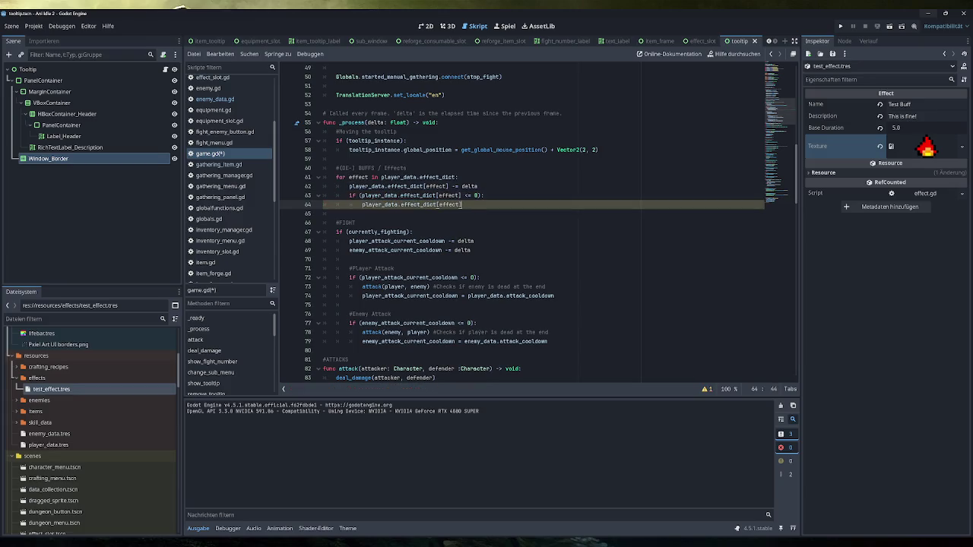
text(.)
key(BackSpace)
click(405, 204)
click(963, 66)
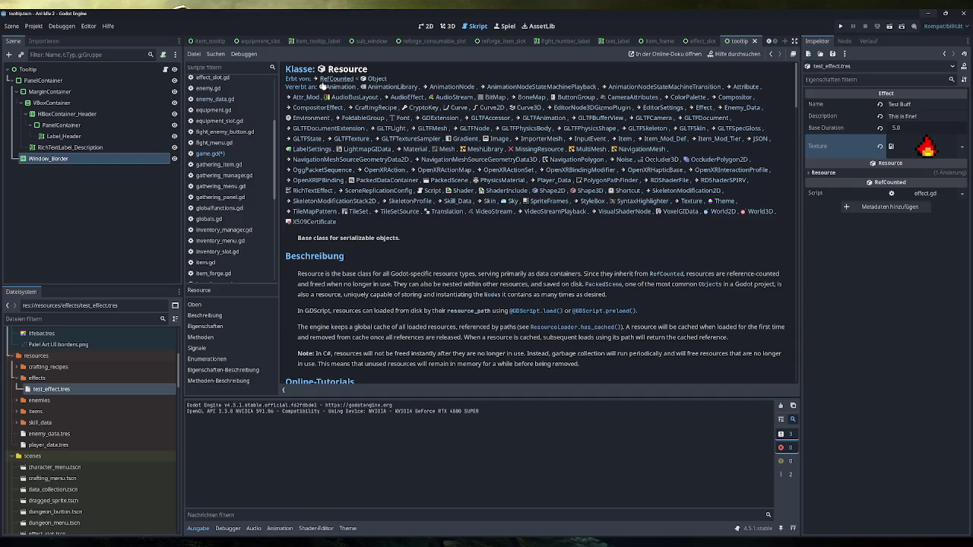
scroll(228, 273, down, 5)
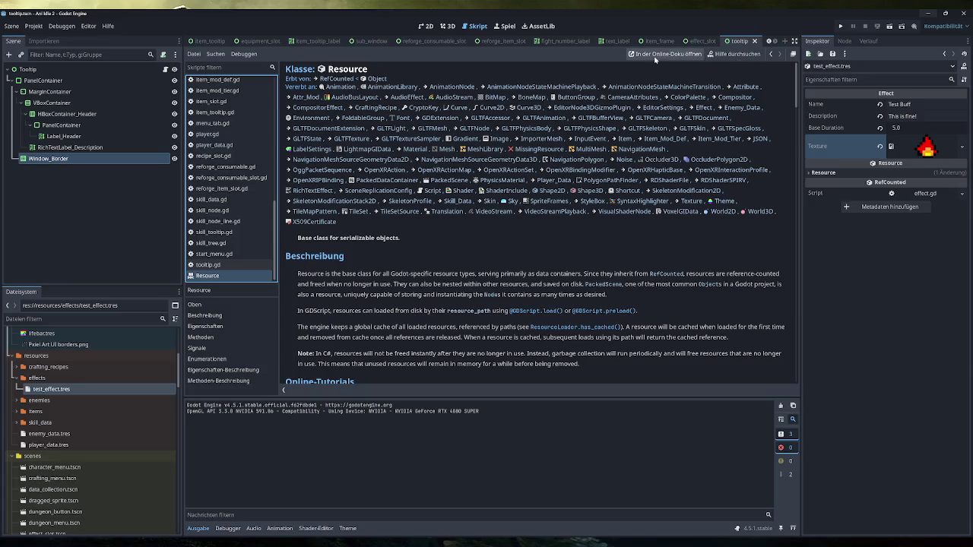
click(733, 54)
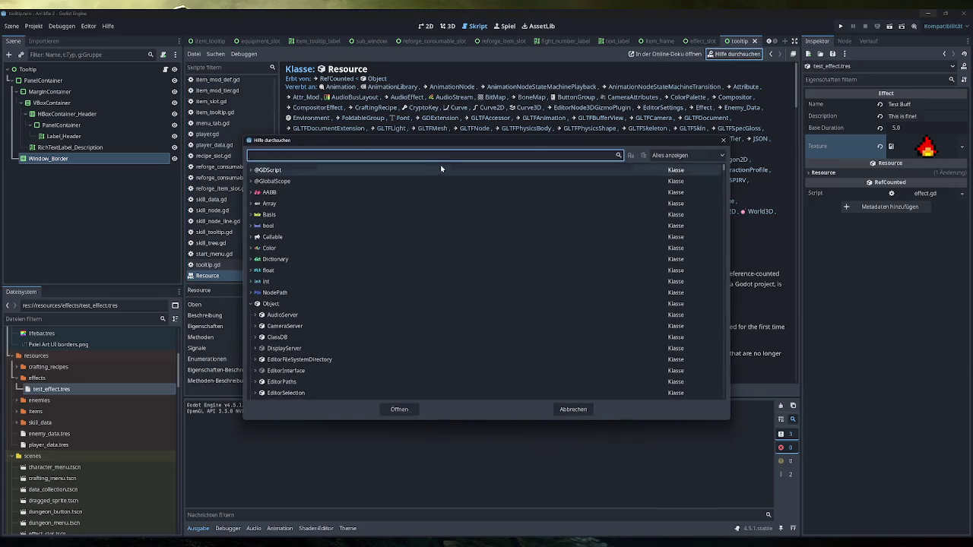
text(dic)
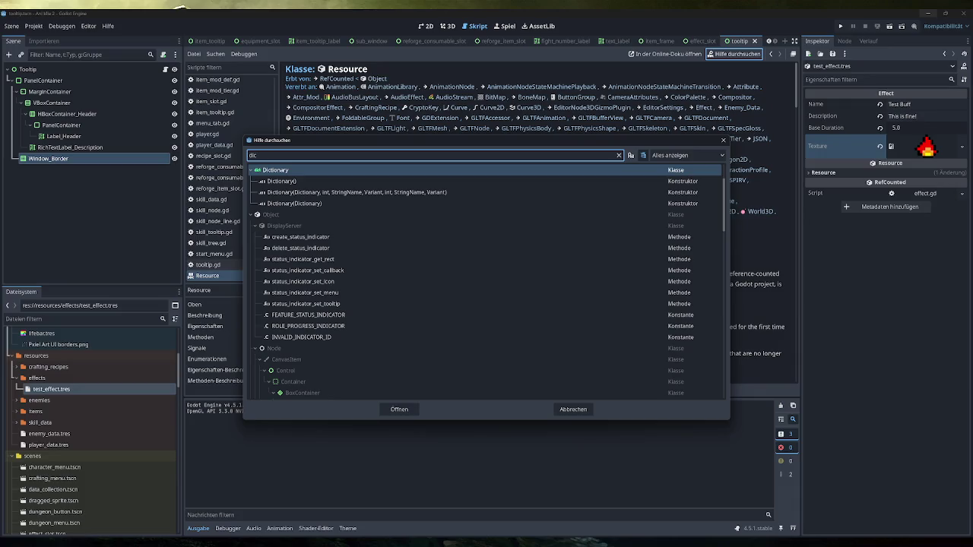
double_click(304, 171)
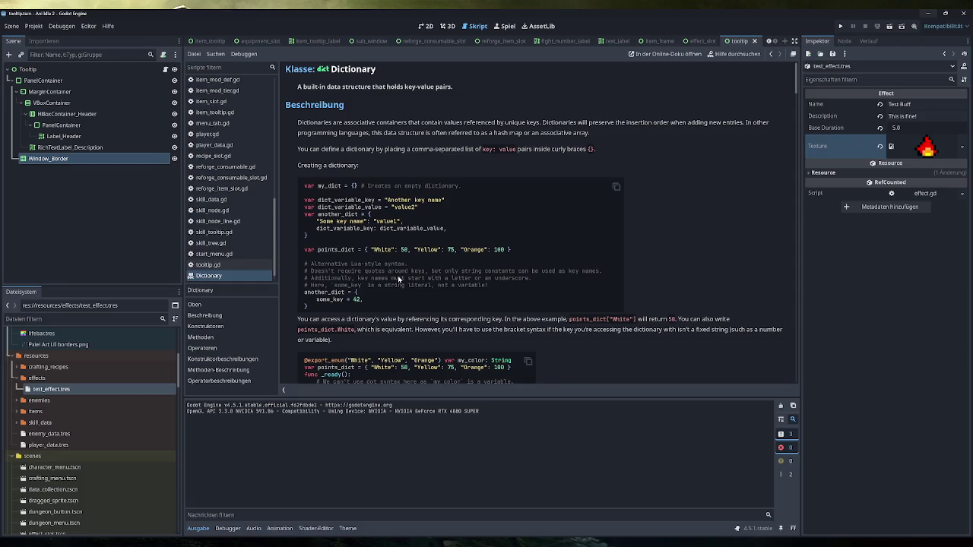
scroll(398, 279, down, 2)
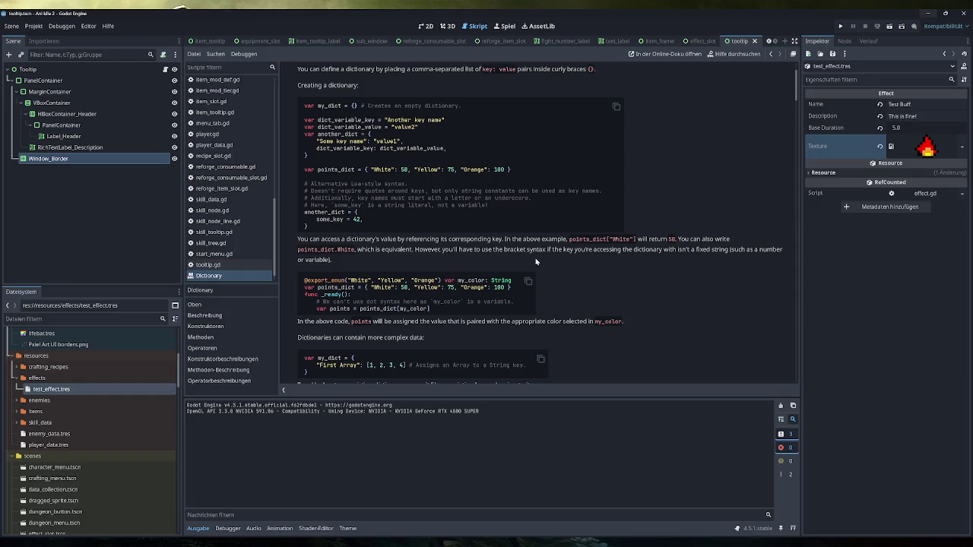
scroll(535, 261, down, 3)
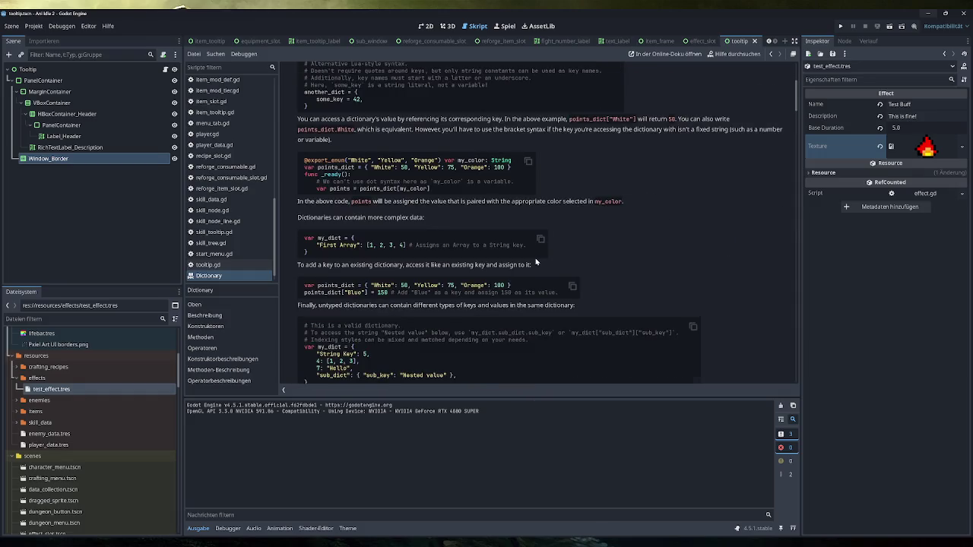
scroll(535, 261, down, 2)
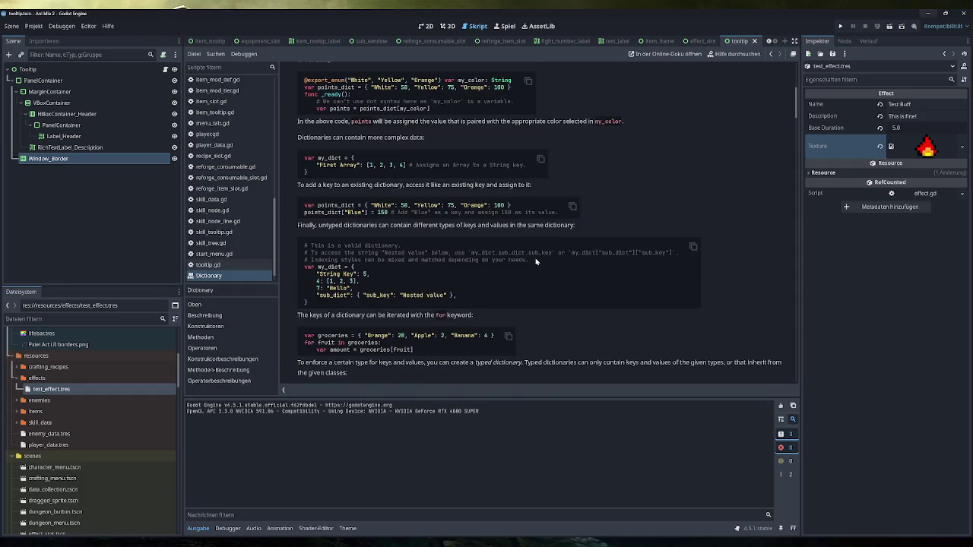
scroll(535, 261, down, 2)
scroll(535, 261, down, 2)
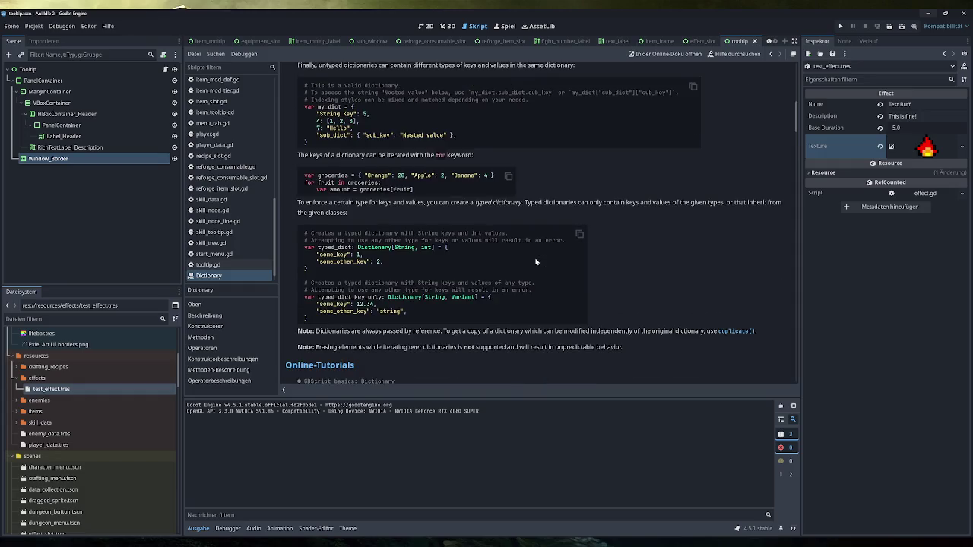
scroll(536, 262, down, 5)
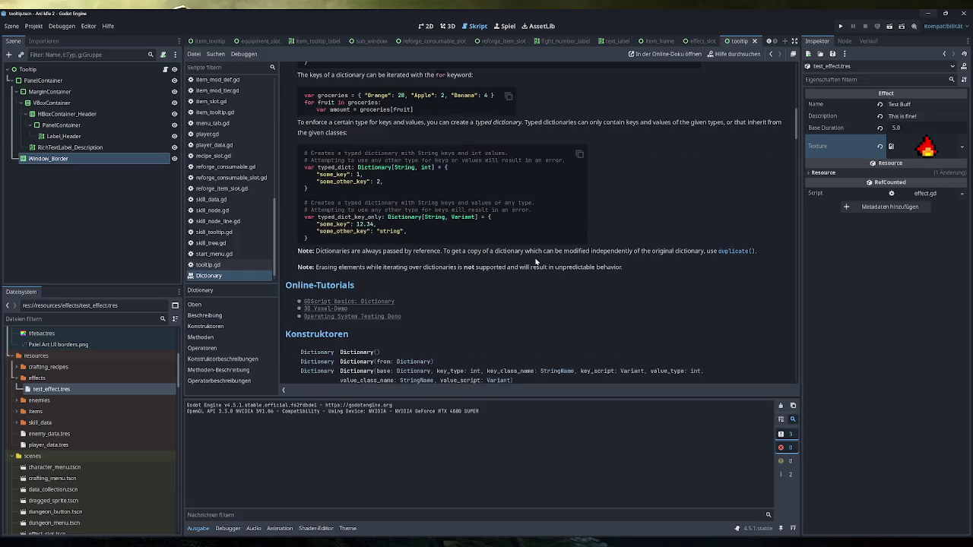
scroll(535, 261, down, 1)
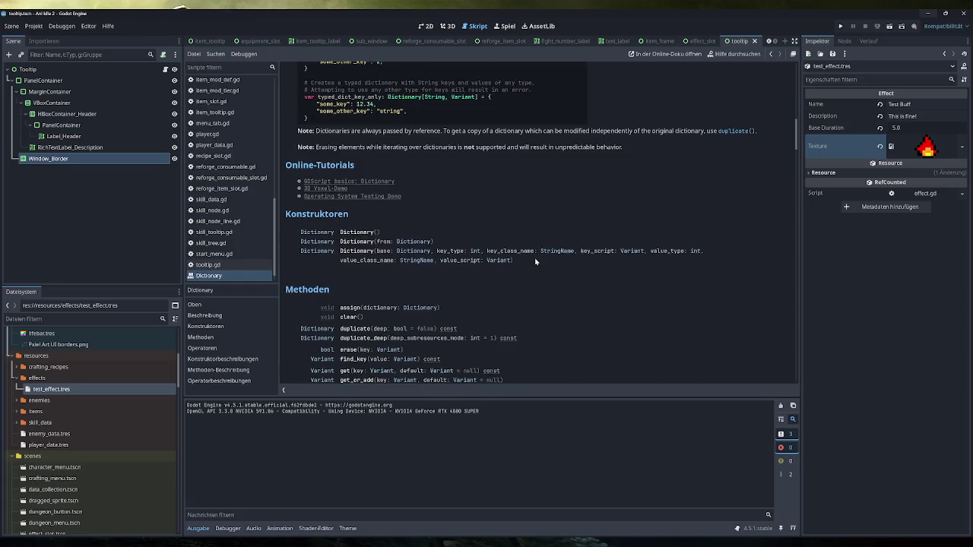
scroll(535, 261, down, 1)
scroll(535, 262, down, 4)
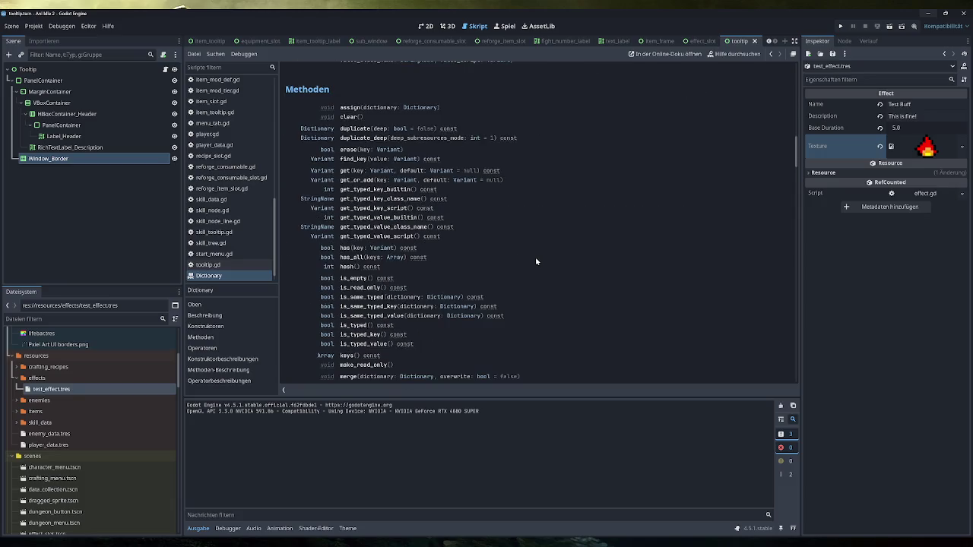
scroll(535, 262, down, 1)
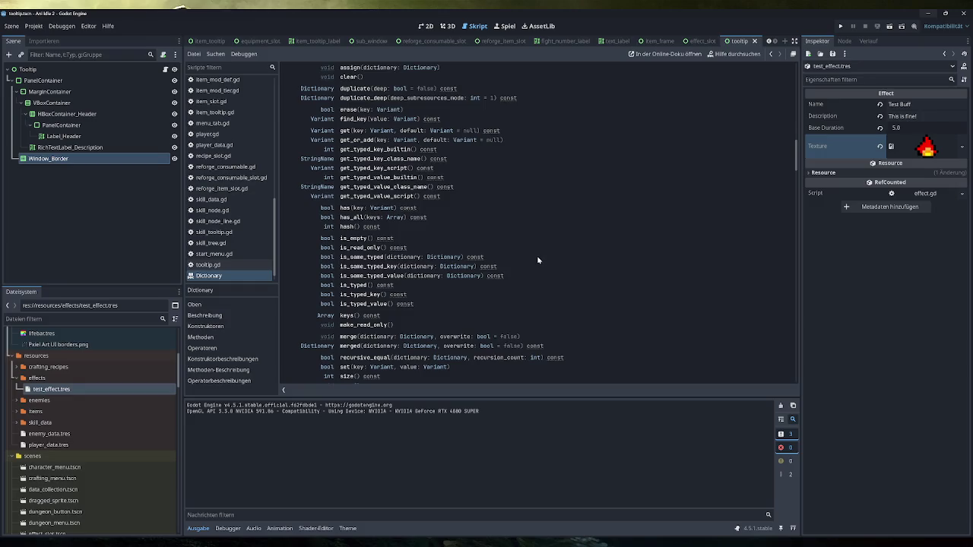
scroll(536, 258, down, 2)
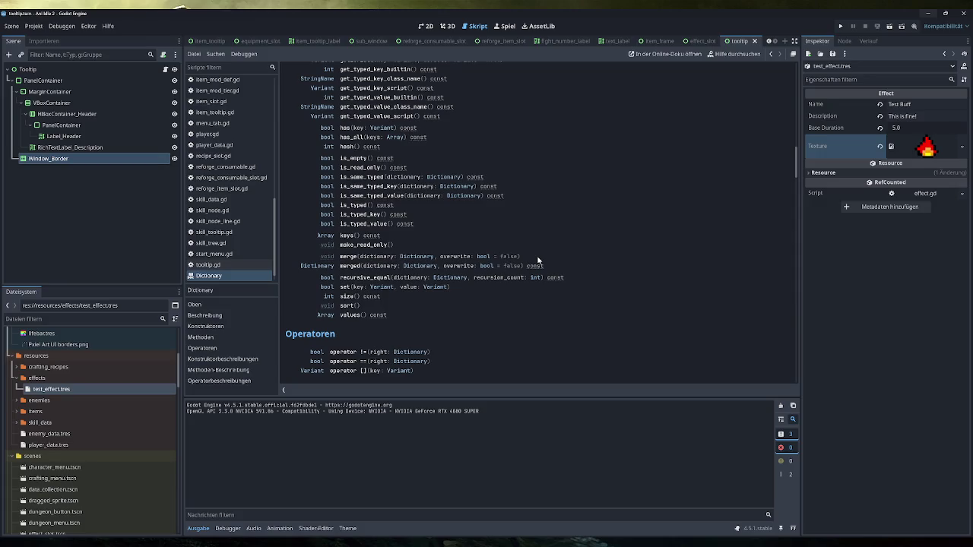
scroll(583, 280, down, 2)
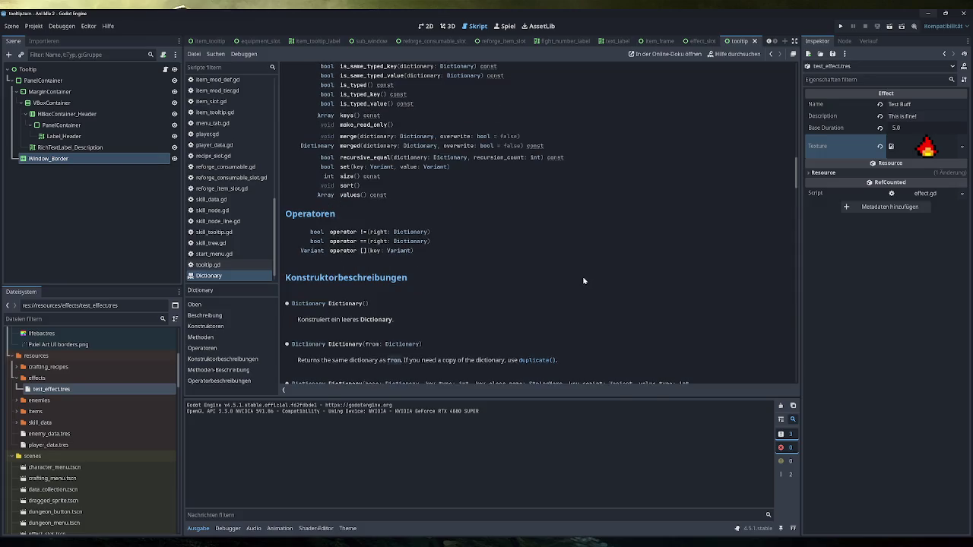
scroll(582, 279, up, 4)
scroll(576, 281, up, 2)
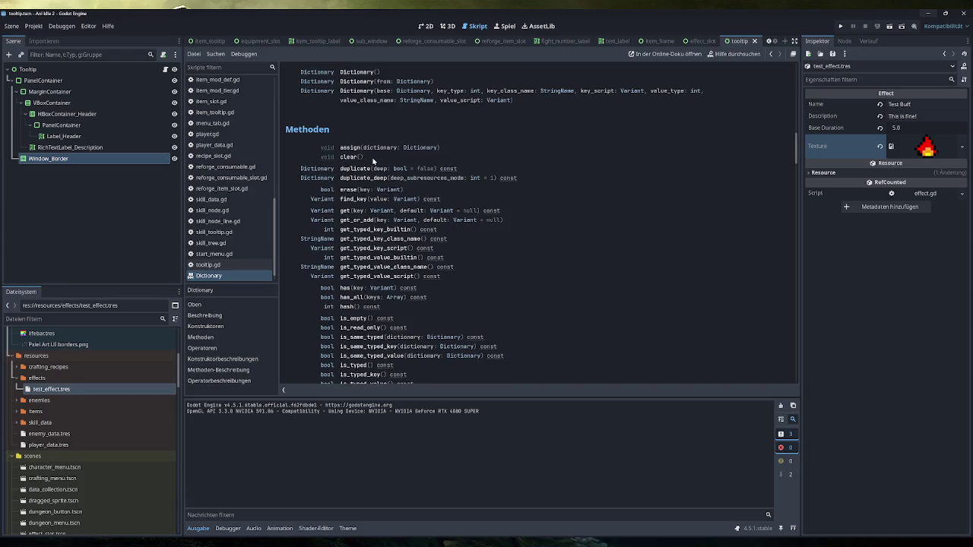
click(349, 190)
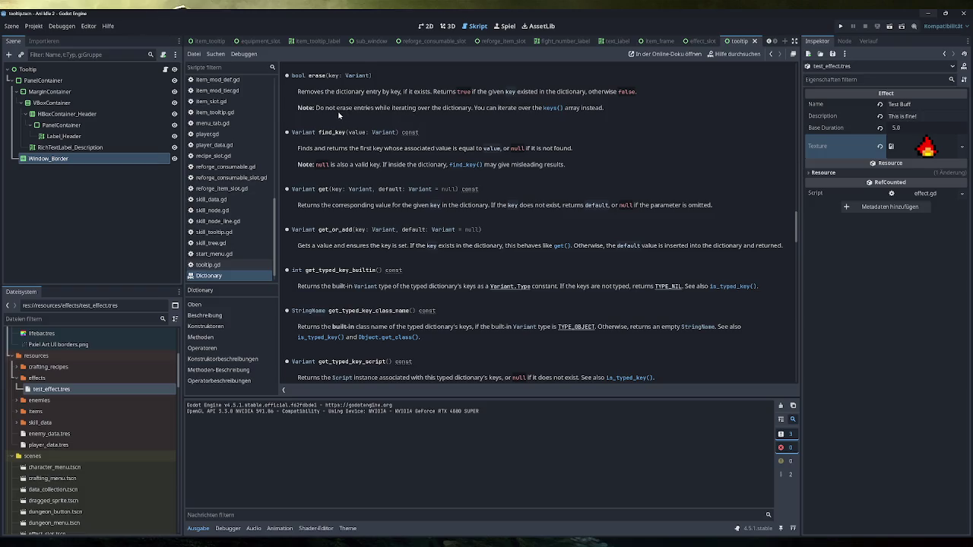
drag(361, 108, 616, 112)
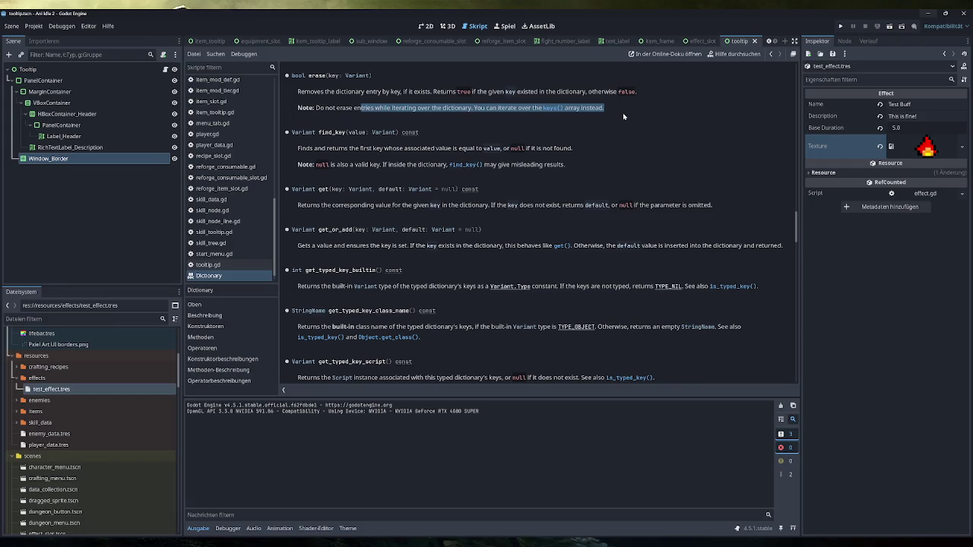
click(614, 112)
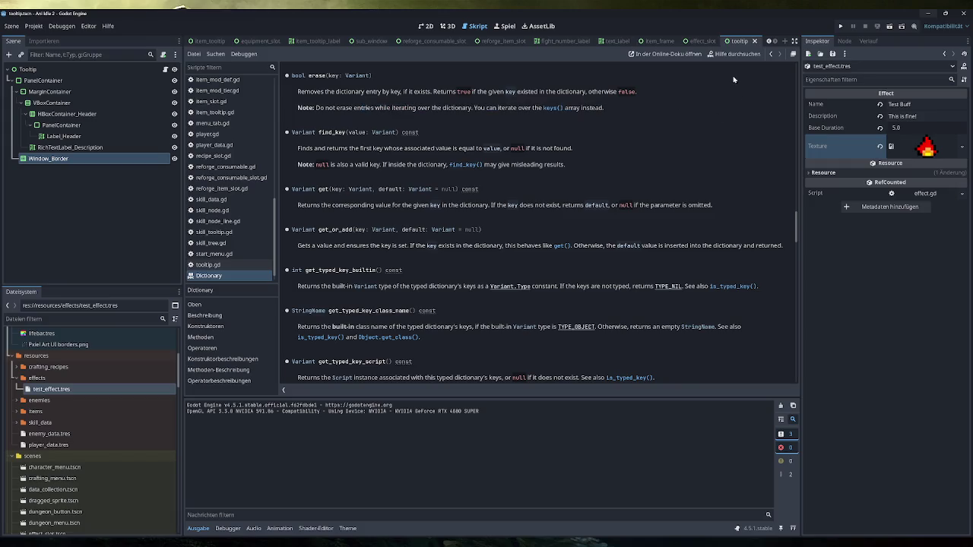
right_click(223, 277)
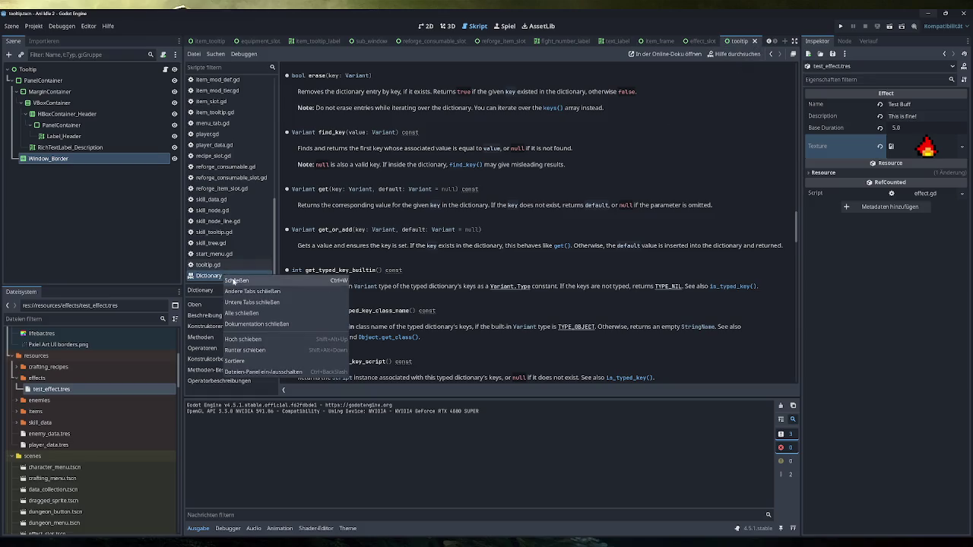
click(232, 280)
right_click(218, 278)
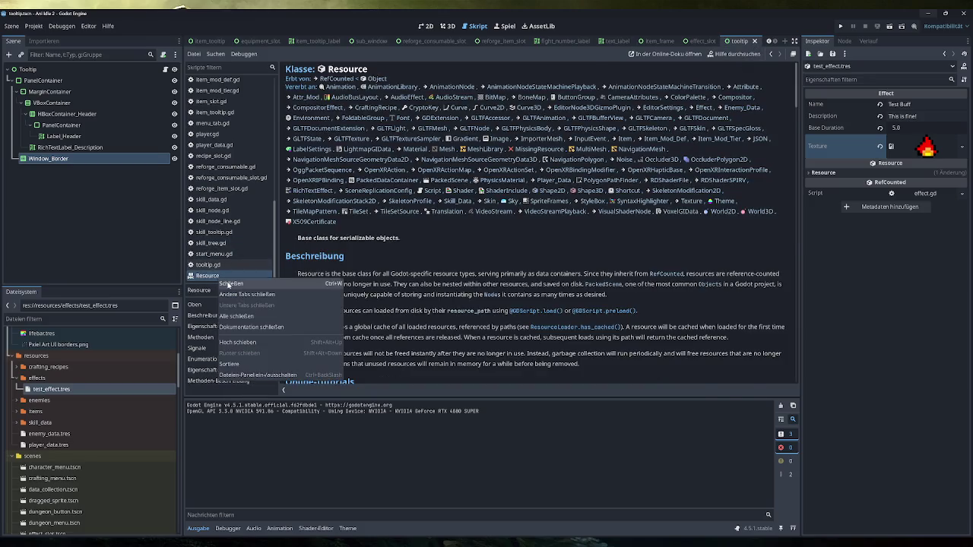
click(228, 287)
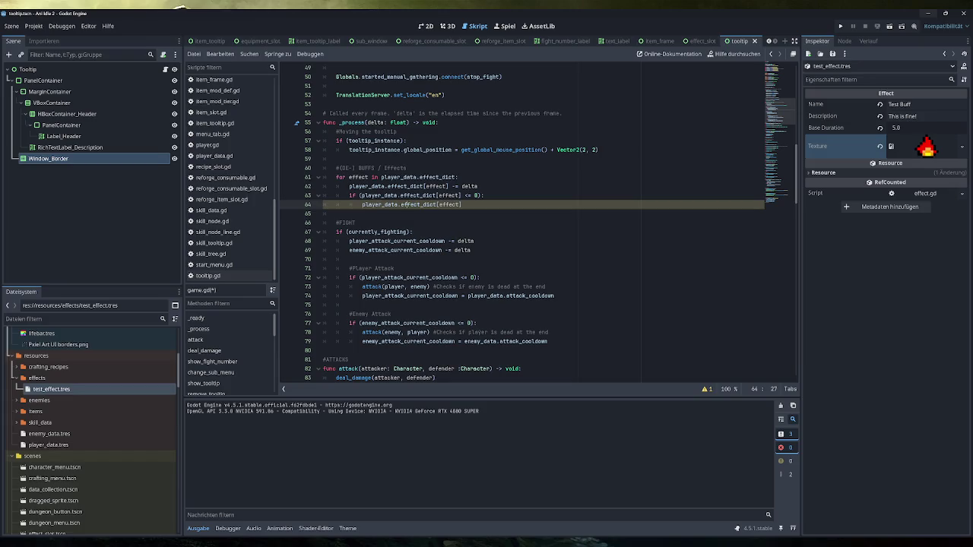
Make the buff loop iterate over player_data.effect_dict.keys().
drag(457, 177, 337, 177)
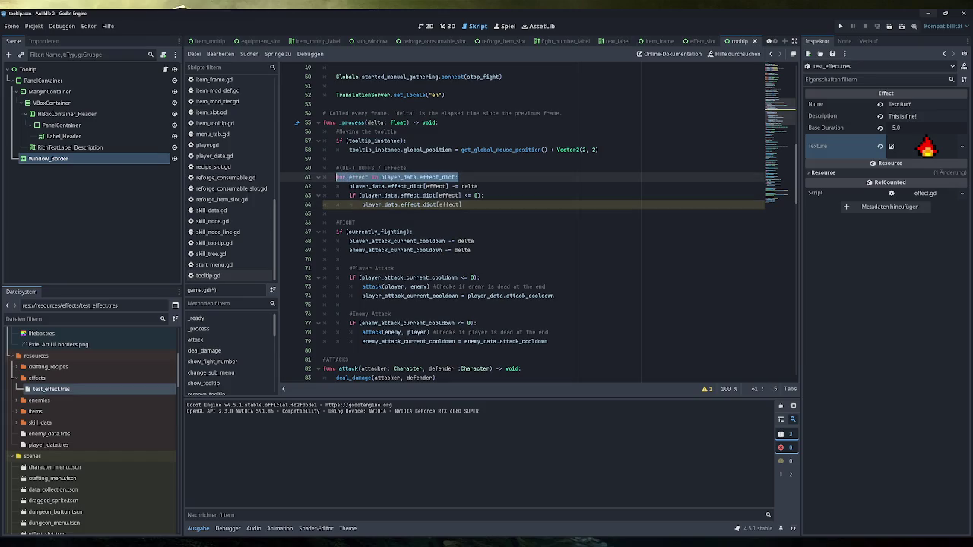
drag(461, 205, 349, 204)
click(462, 205)
drag(483, 196, 361, 204)
click(461, 204)
click(462, 204)
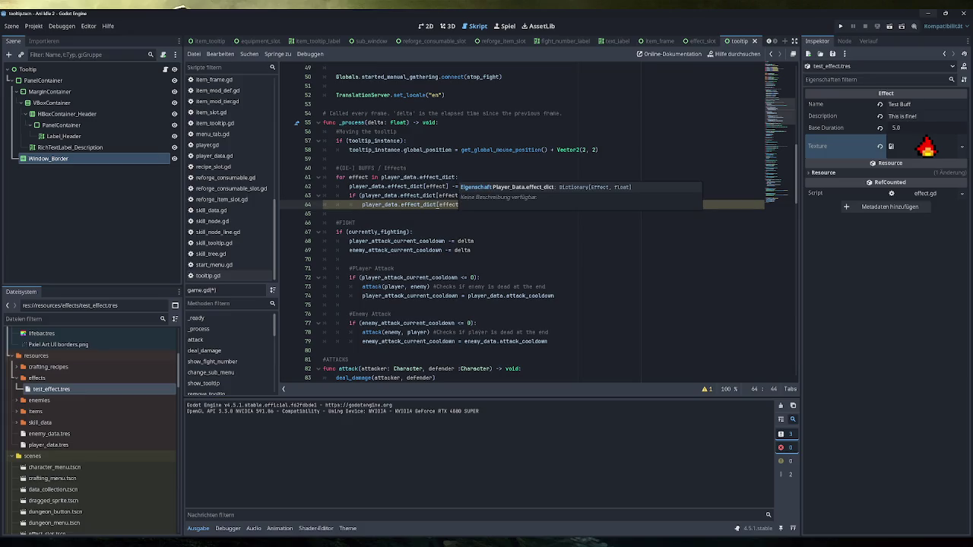
click(456, 177)
text(.ke)
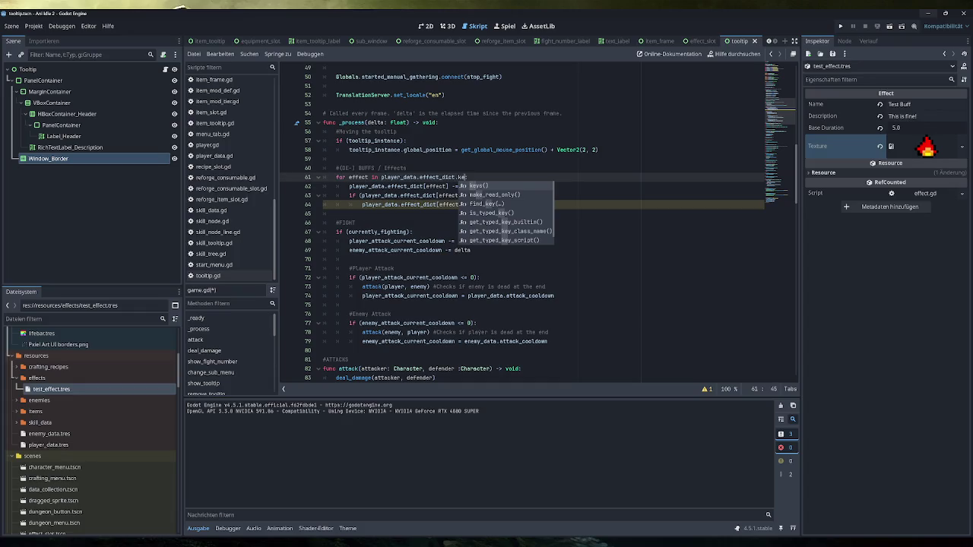
key(Return)
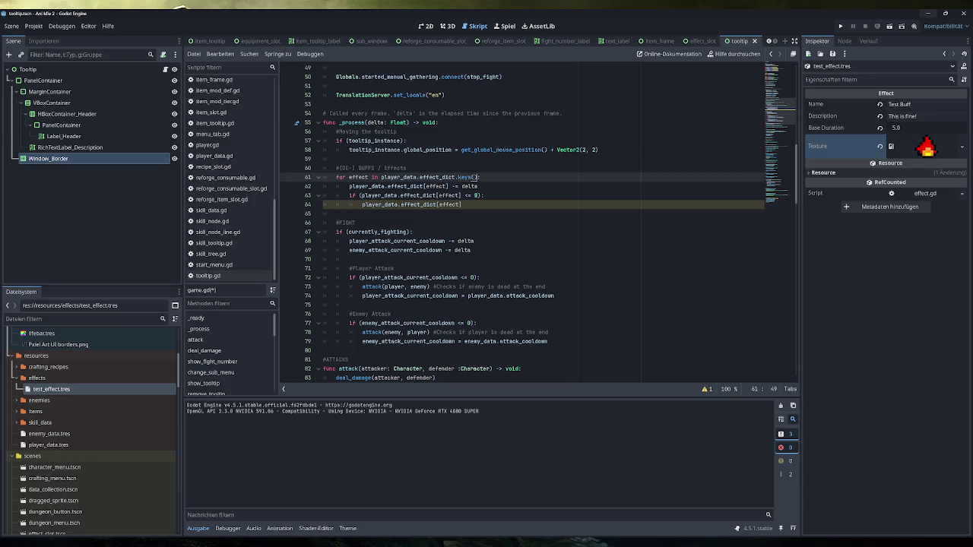
Change line 64 to player_data.effect_dict.erase(effect) so expired effects are removed.
key(Down)
key(Down)
key(Down)
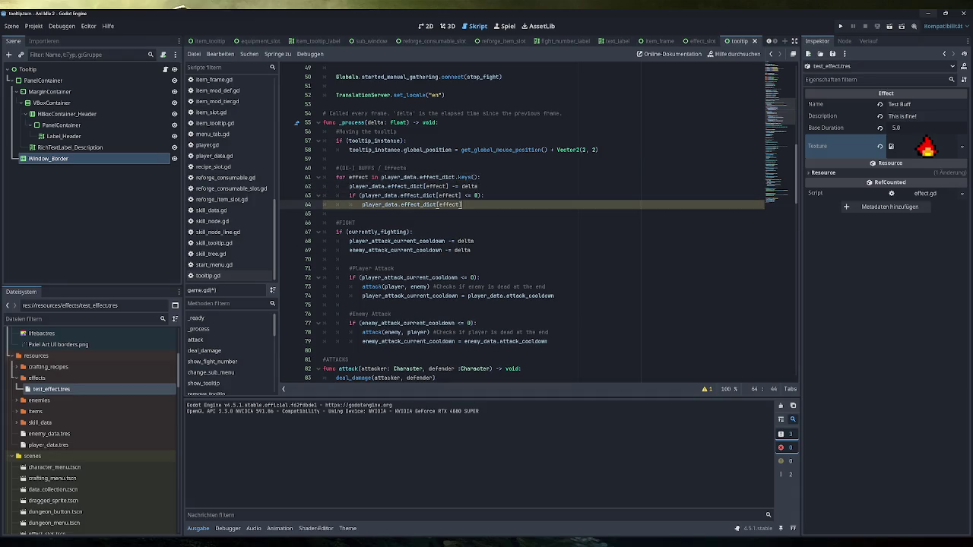
text(.erase())
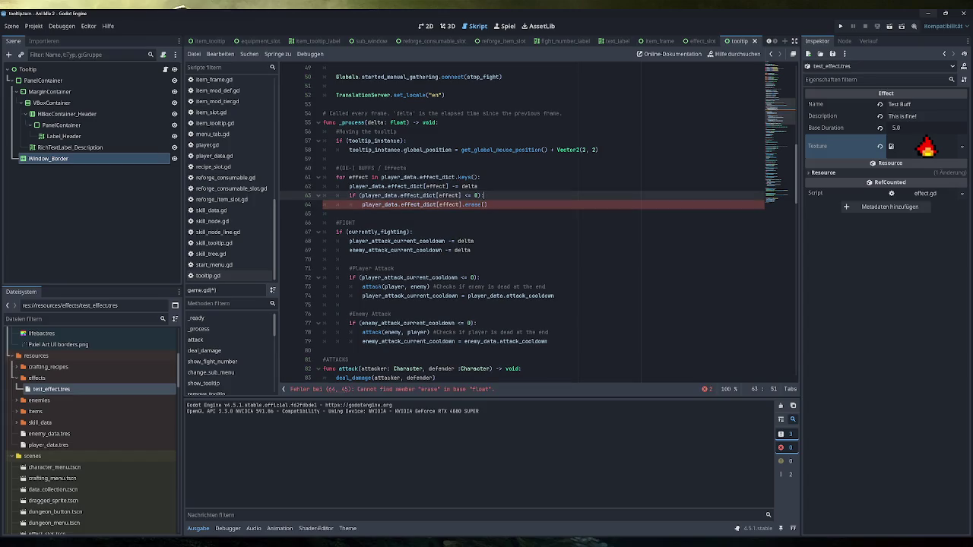
key(BackSpace)
key(BackSpace)
click(477, 186)
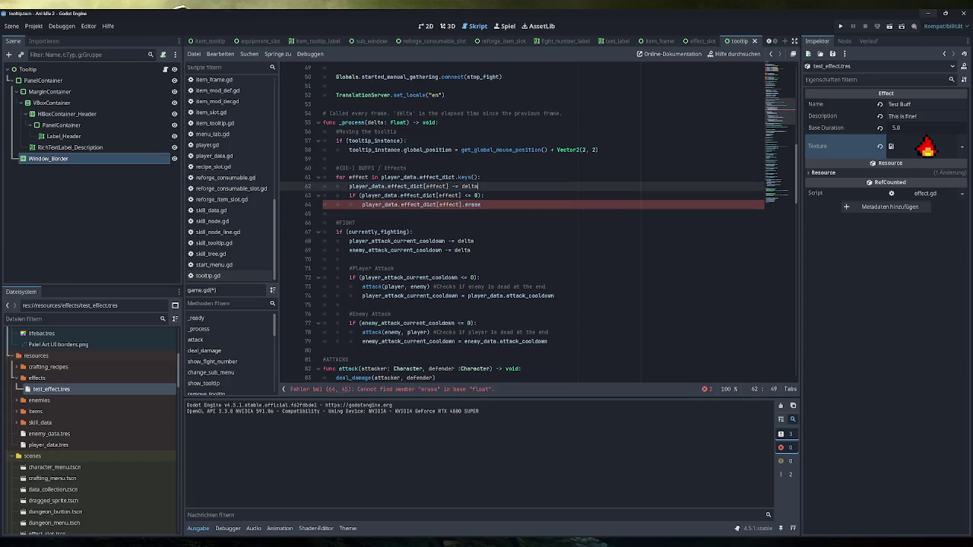
click(483, 195)
click(480, 205)
key(BackSpace)
key(BackSpace)
key(BackSpace)
text(.erase)
key(Return)
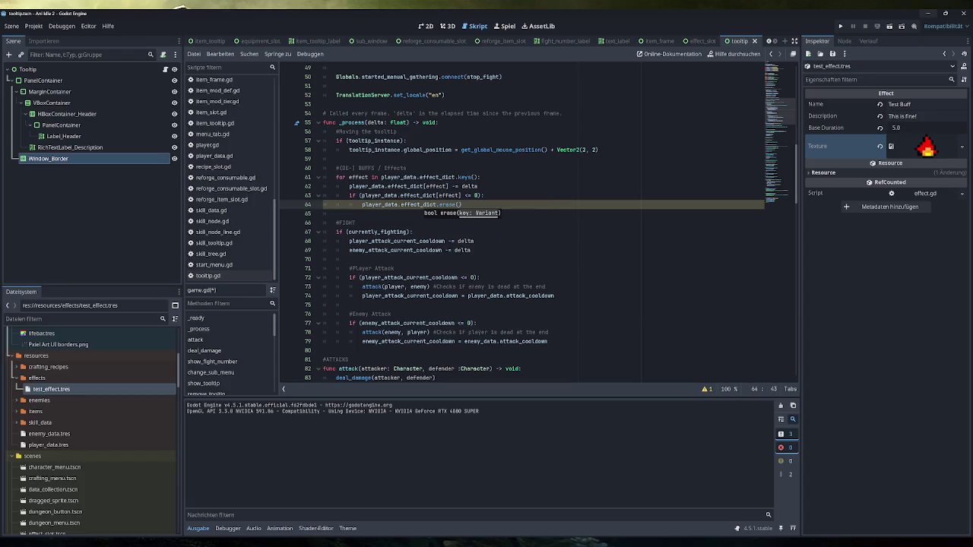
text(effect)
click(483, 195)
click(482, 205)
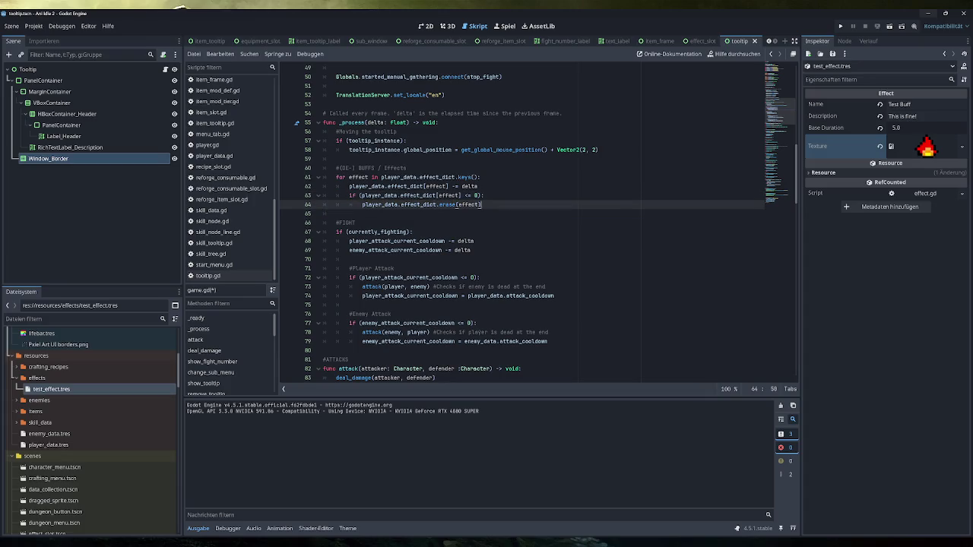
Add the comment '#Remove Effect when durationidone' below line 62 and save game.gd.
click(479, 186)
key(Return)
text(#Remove Effect when duration)
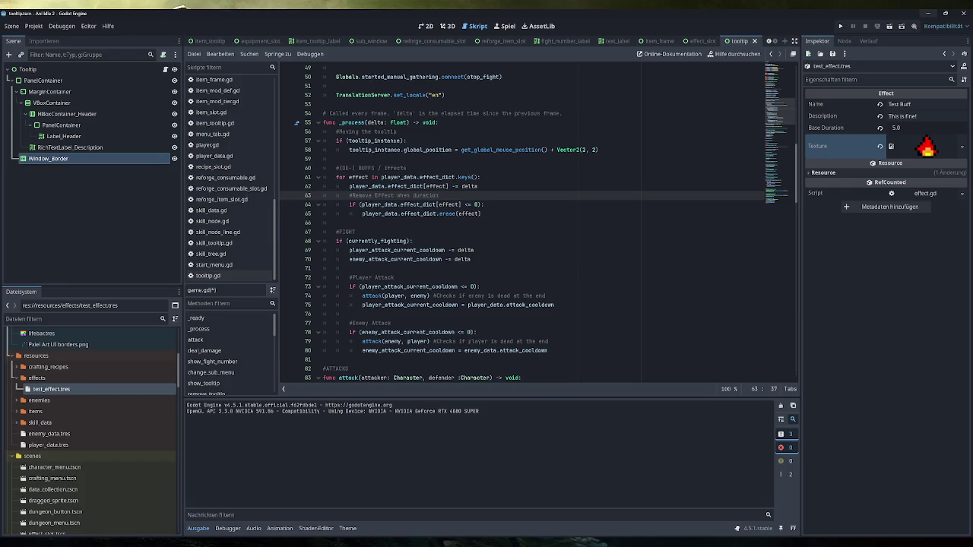
text(i)
text(done)
key(ctrl+s)
scroll(532, 221, up, 1)
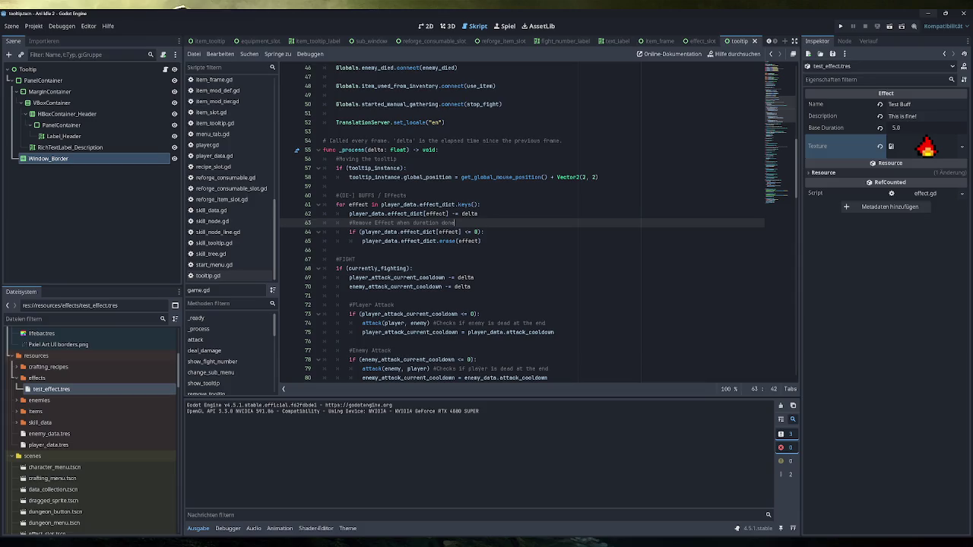
Duplicate the effect loop from lines 61–65 below itself.
drag(480, 205, 374, 204)
mouse_move(481, 241)
mouse_down()
mouse_move(357, 222)
mouse_move(337, 205)
mouse_up()
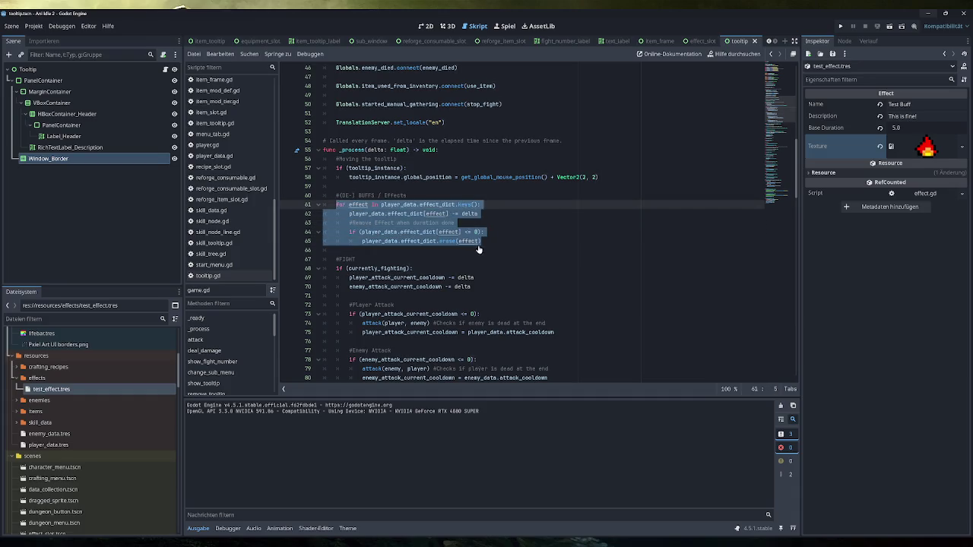
click(336, 250)
key(Return)
text(for effect in player_data.effect_dict.keys(): 		player_data.effect_dict[effect] -= delta 		#Remove Effect when duration done 		if (player_data.effect_dict[effect] <= 0): 			player_data.effect_dict.erase(effect))
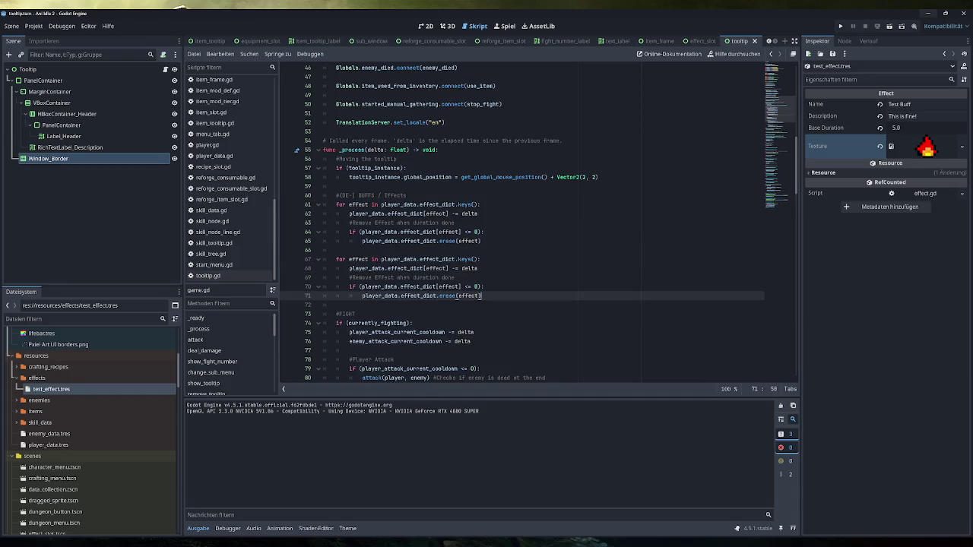
Switch lines 67 and 68 of the copied loop from player_data to enemy_data.
drag(380, 259, 413, 259)
text(enemy_)
click(430, 241)
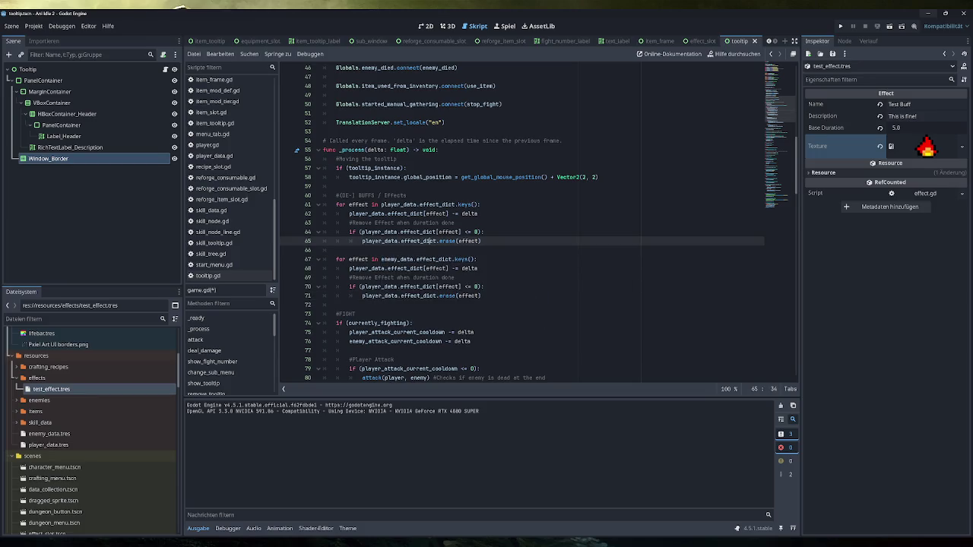
double_click(396, 259)
key(ctrl+c)
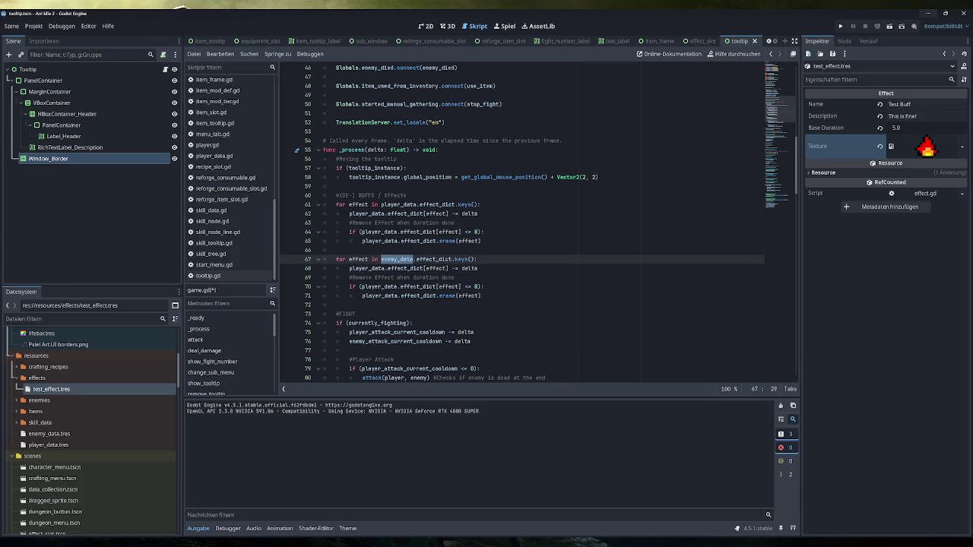
click(417, 260)
double_click(367, 268)
key(ctrl+v)
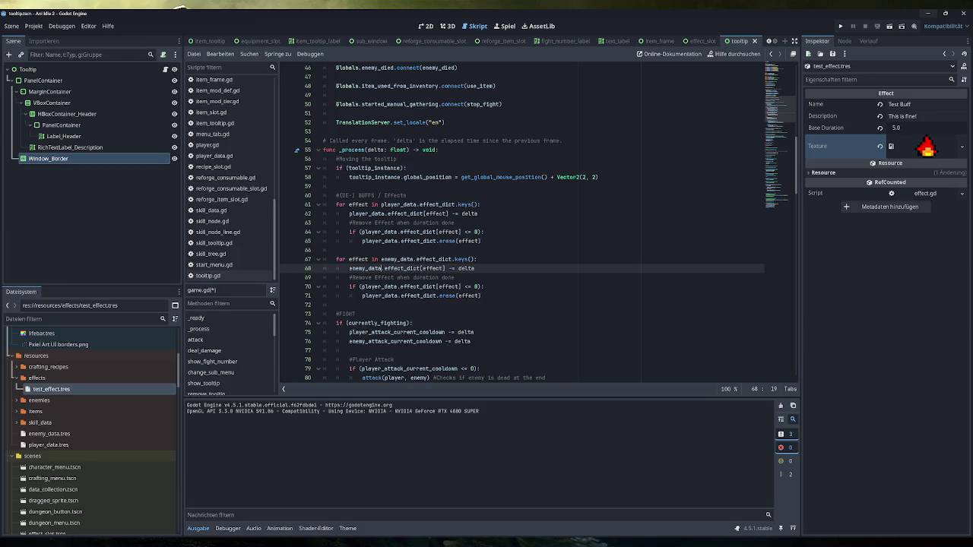
click(476, 268)
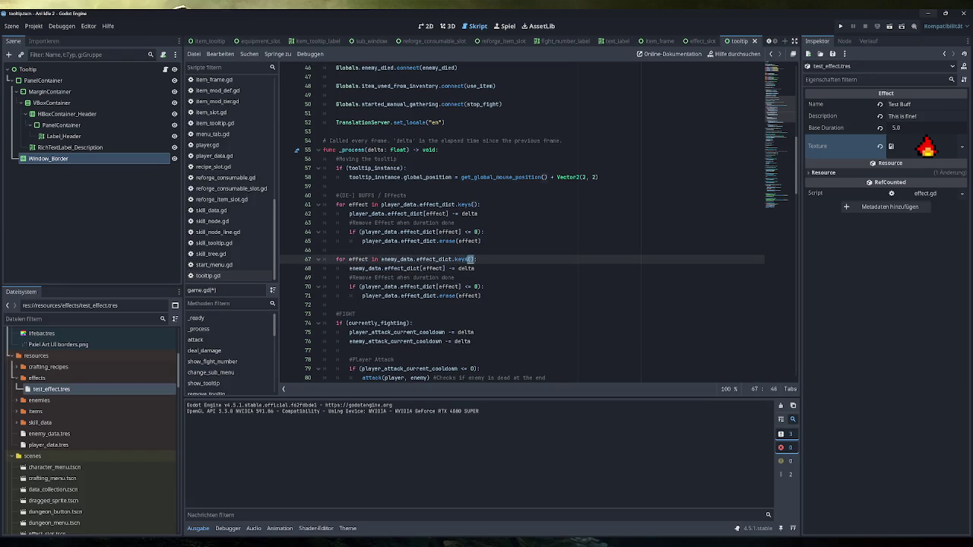
double_click(432, 269)
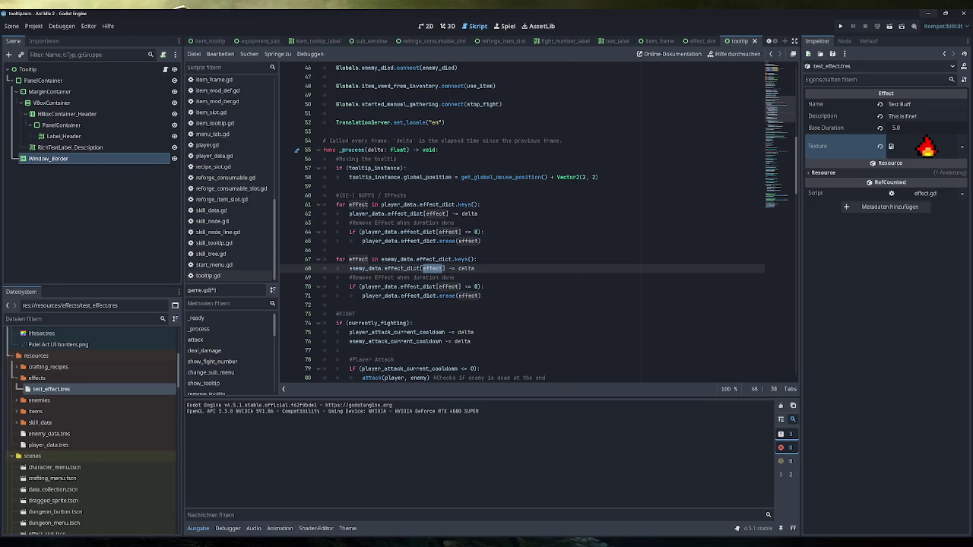
Switch lines 70 and 71 to enemy_data too, save game.gd and run the game.
double_click(379, 287)
text(enemy_data)
double_click(380, 295)
text(enemy_data)
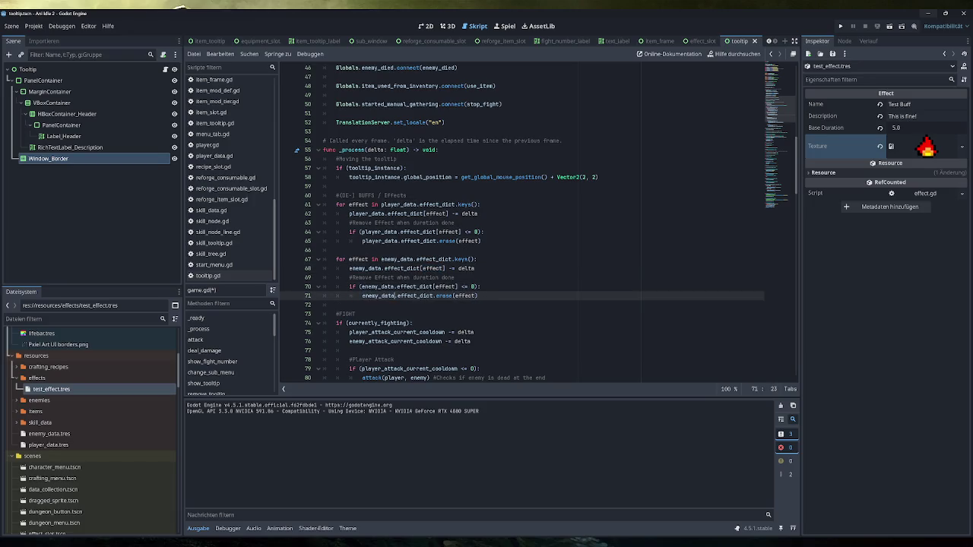
click(480, 287)
key(ctrl+s)
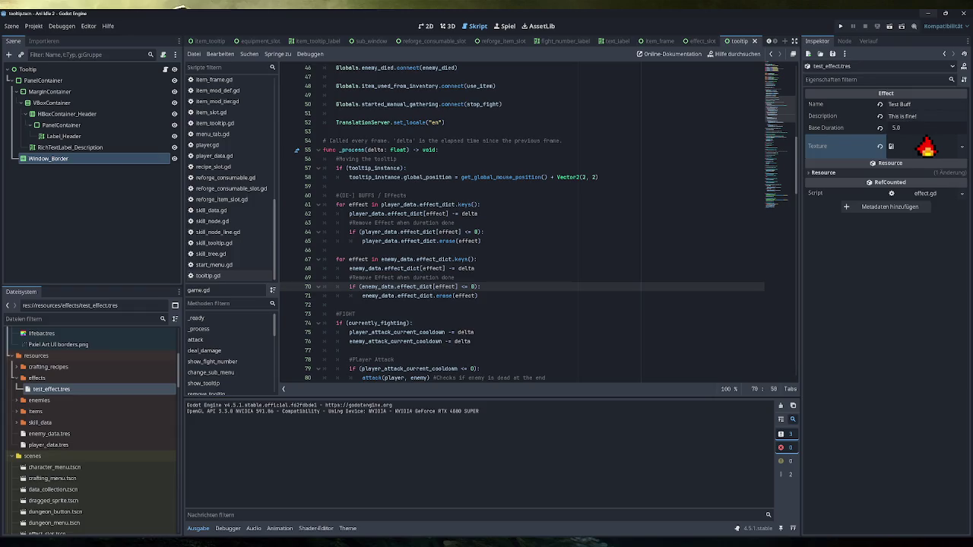
click(840, 27)
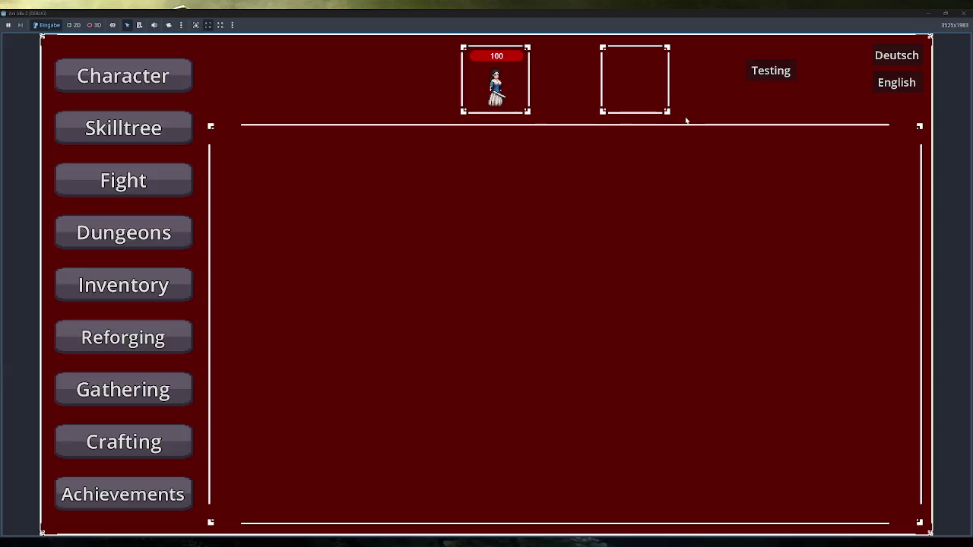
click(774, 70)
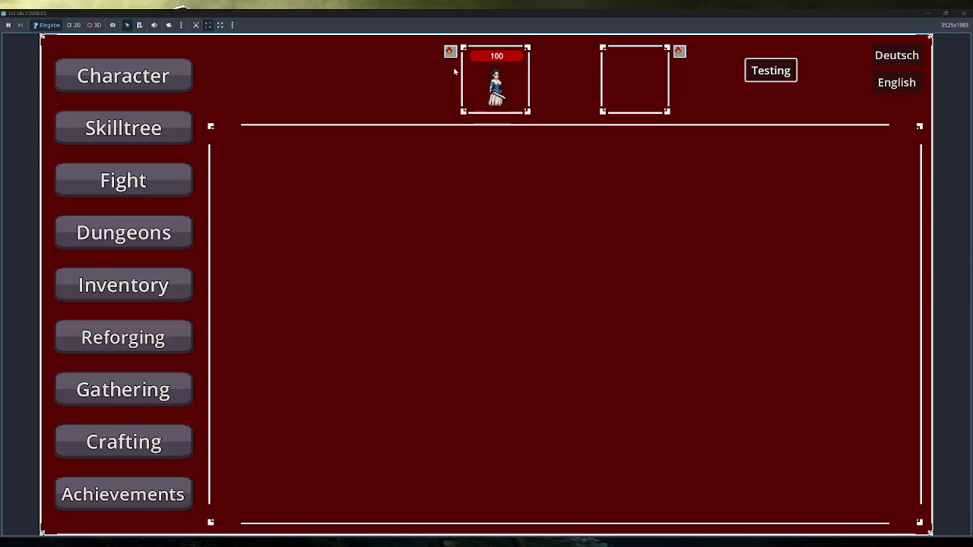
mouse_move(452, 55)
key(F8)
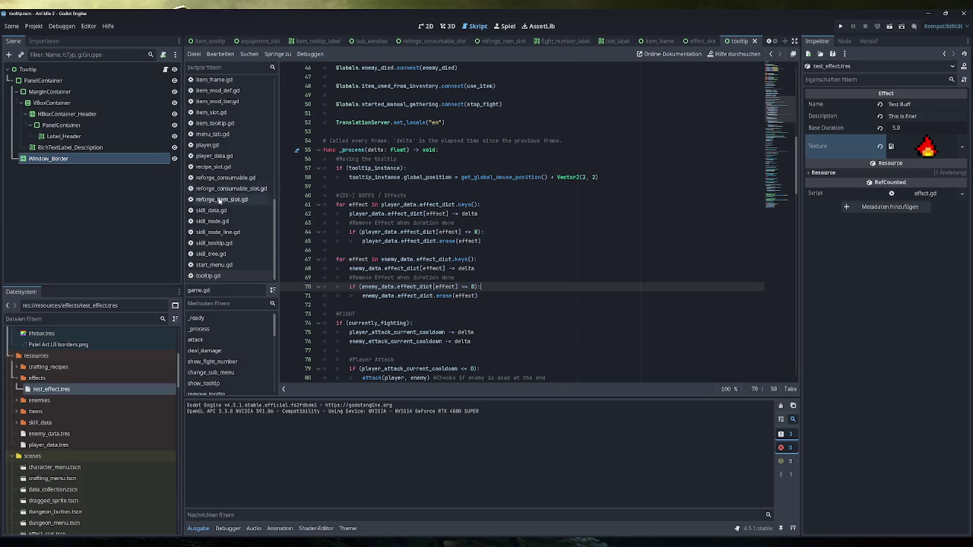
Open player_data.gd and insert an empty line after the effect_dict declaration on line 30.
scroll(228, 211, up, 2)
click(207, 170)
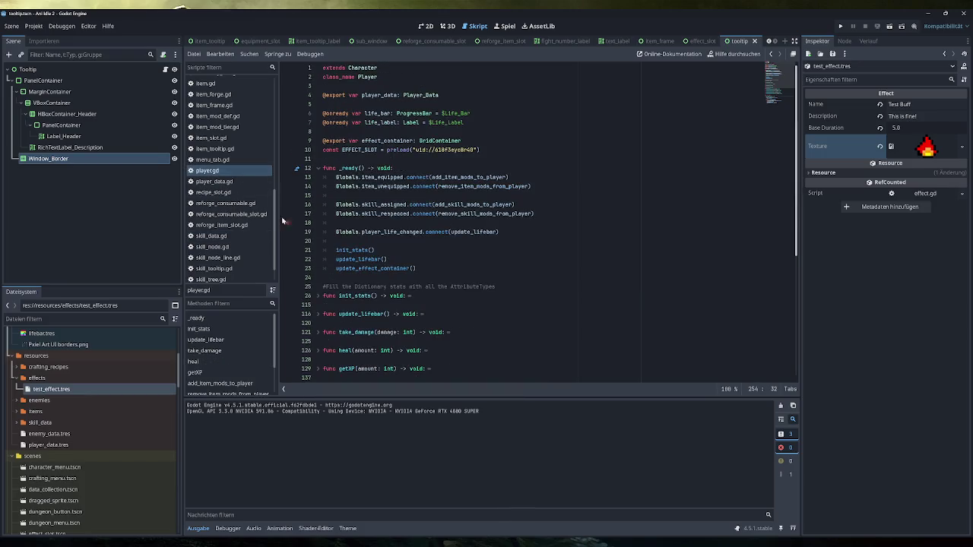
click(214, 181)
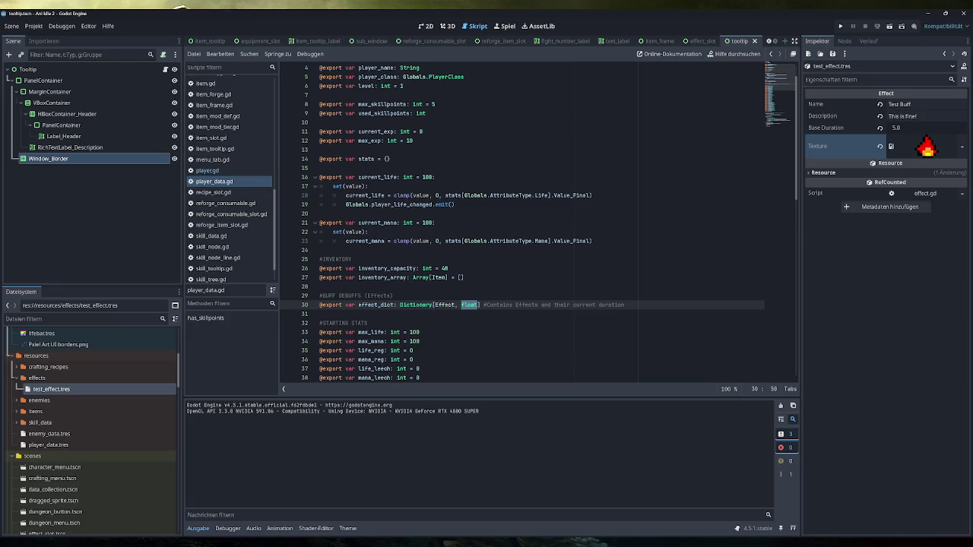
scroll(522, 222, down, 3)
click(624, 222)
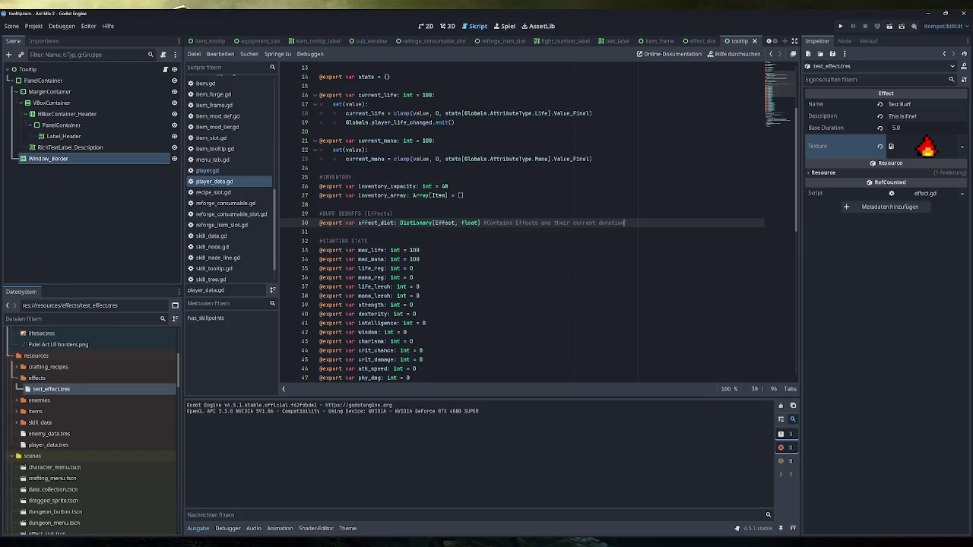
key(Return)
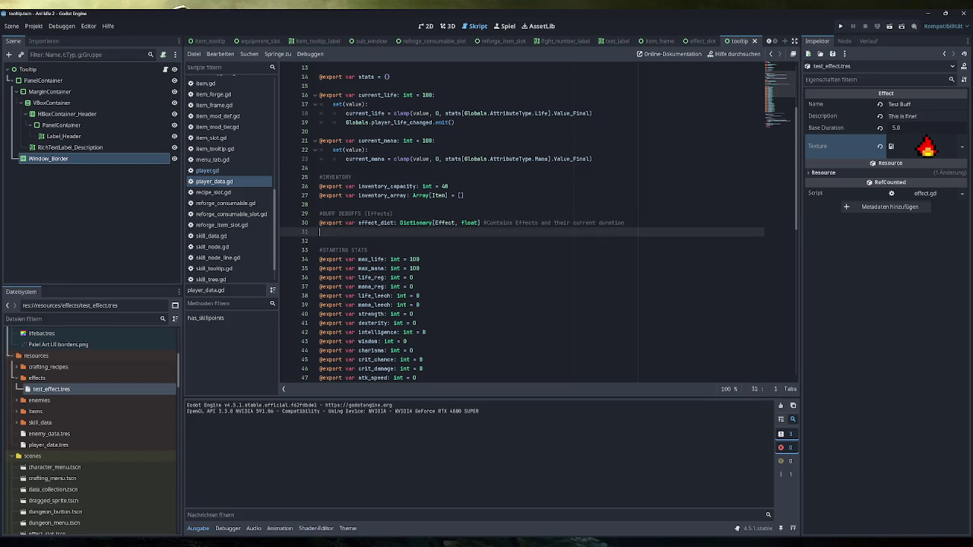
Write set: on line 31 and add a colon after float] in the effect_dict declaration.
text(set:)
click(625, 223)
click(480, 223)
text(:)
click(319, 204)
click(347, 232)
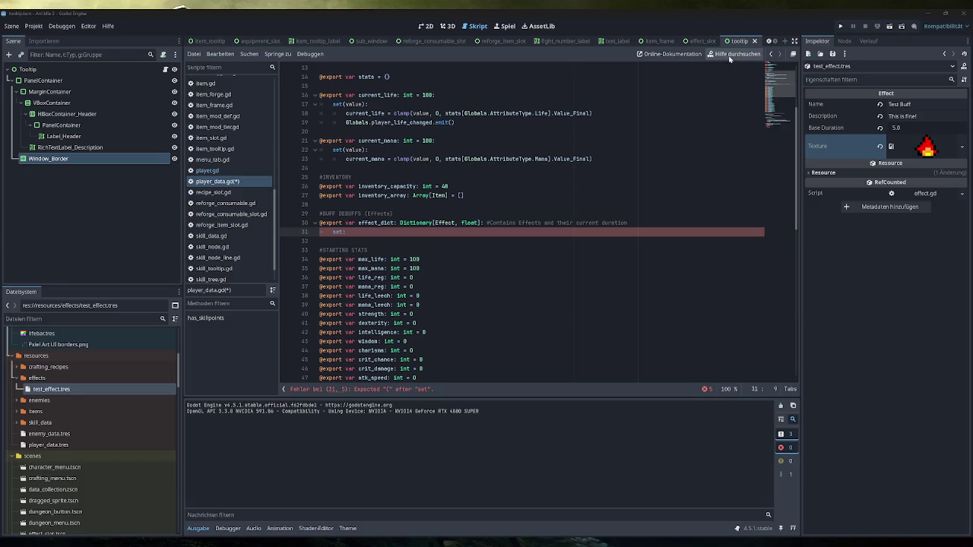
Open the Resource and Dictionary class docs, read through the Dictionary page, then close it.
click(964, 66)
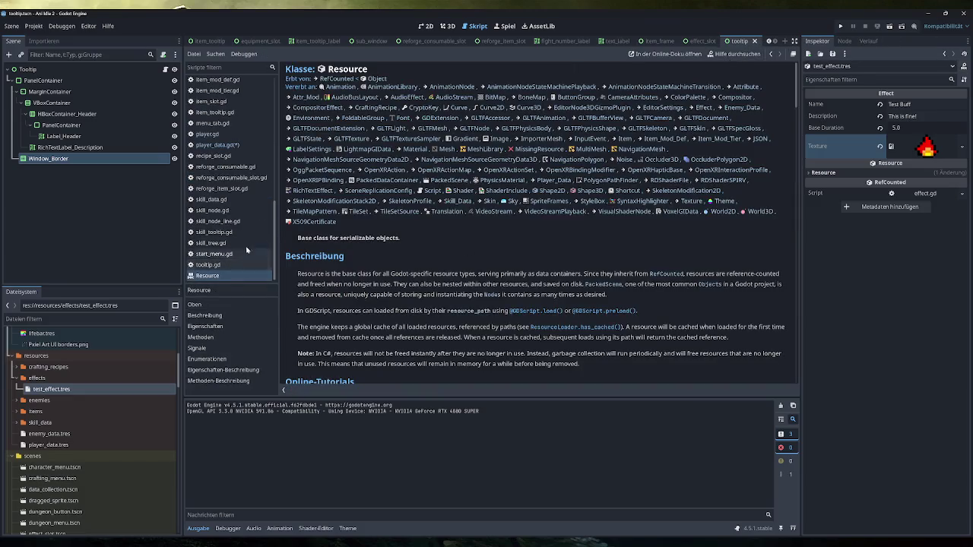
click(732, 56)
text(dict)
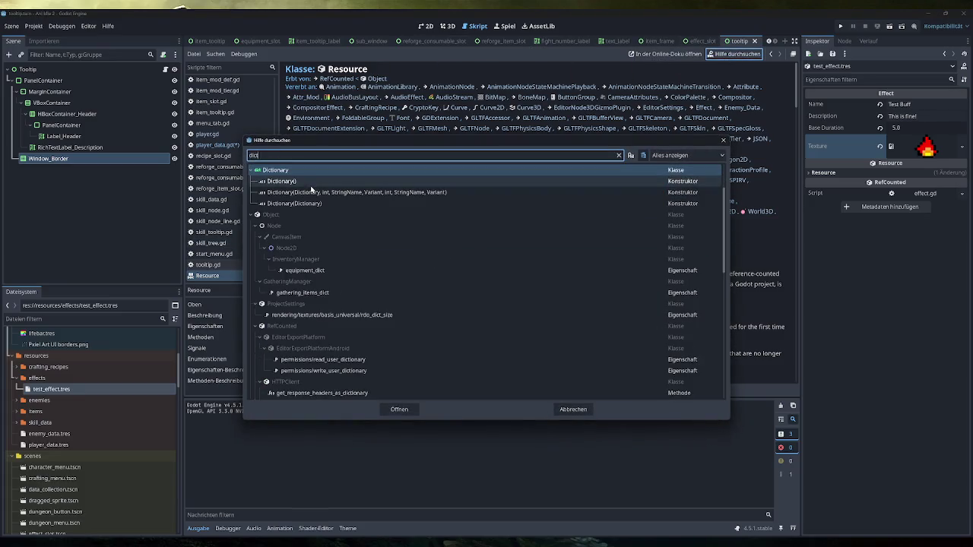
double_click(295, 171)
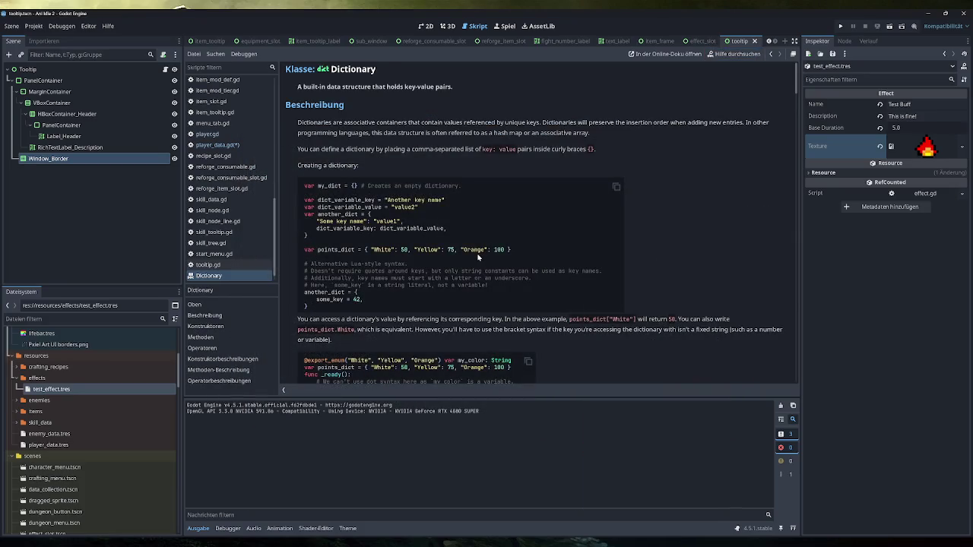
scroll(478, 258, down, 1)
scroll(478, 258, down, 3)
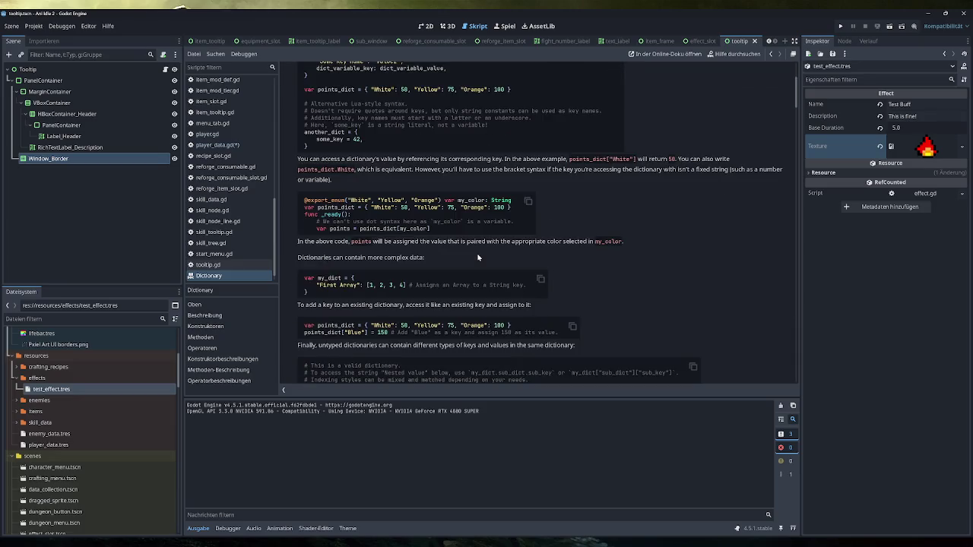
scroll(478, 258, down, 5)
scroll(478, 258, down, 4)
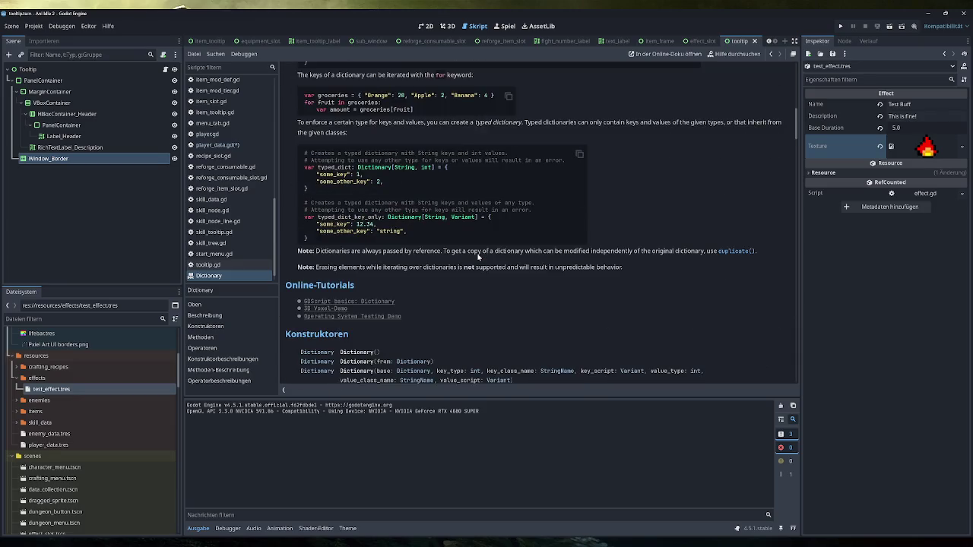
scroll(478, 258, down, 4)
scroll(478, 258, down, 1)
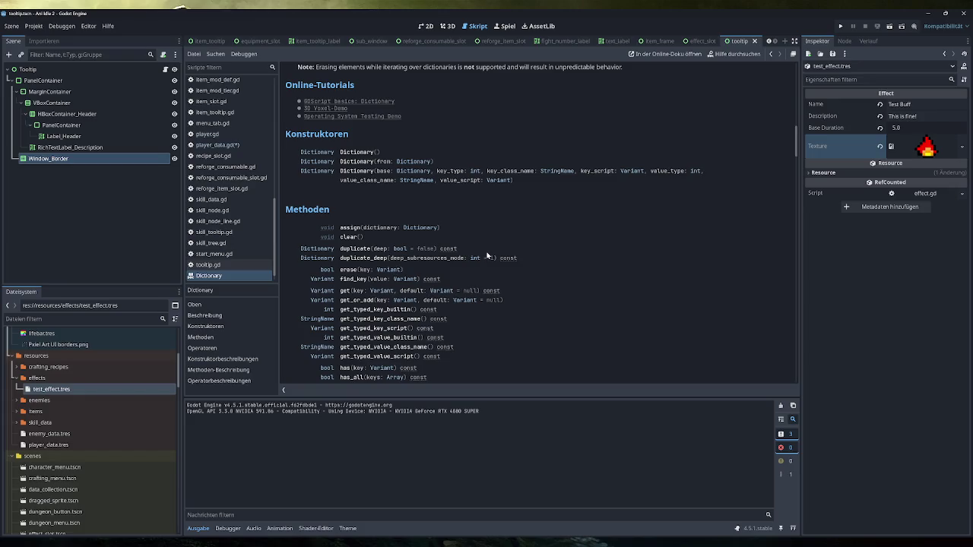
scroll(487, 256, down, 4)
scroll(487, 256, down, 3)
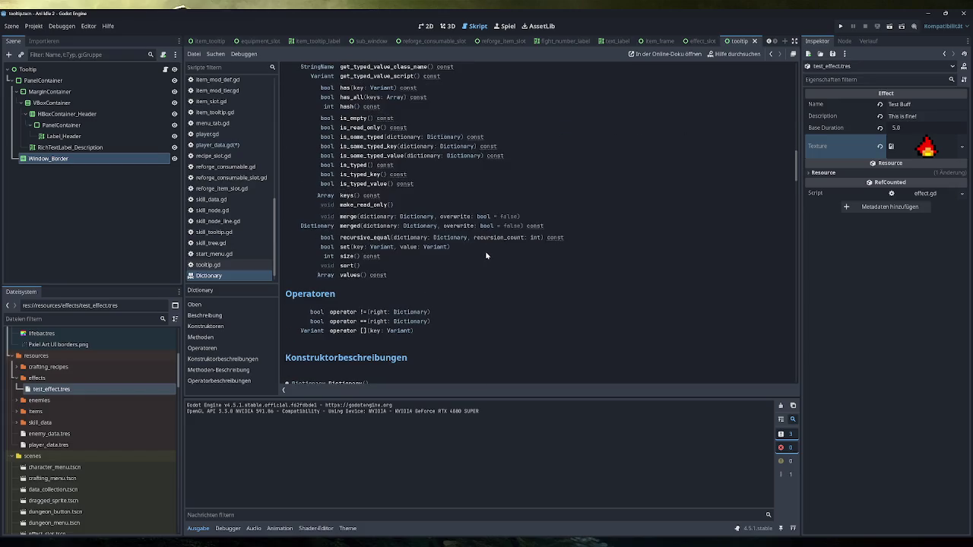
scroll(486, 256, down, 2)
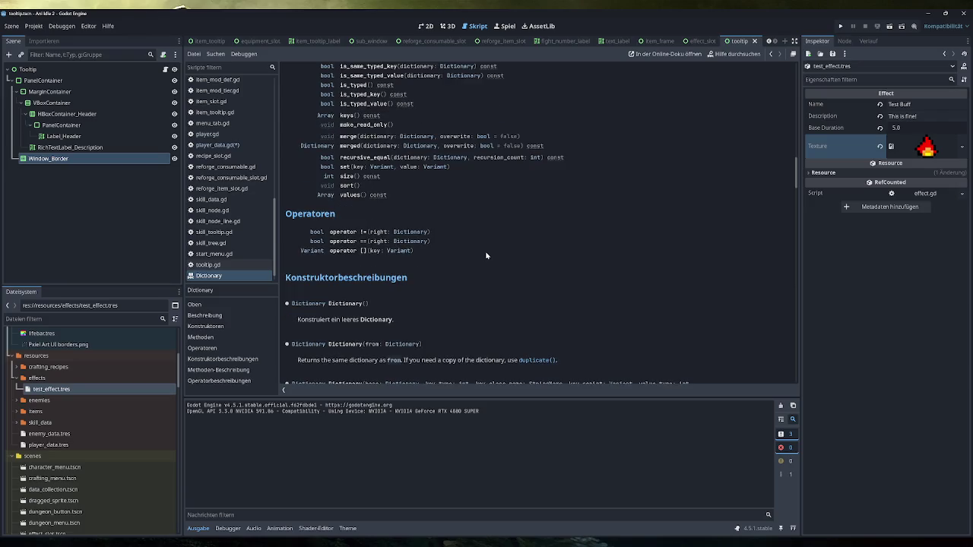
scroll(485, 253, down, 4)
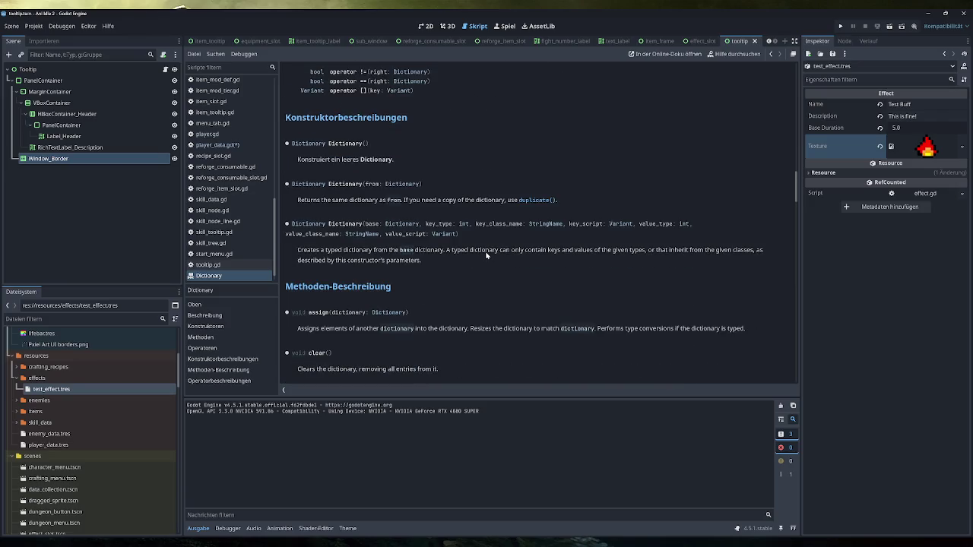
scroll(487, 257, down, 8)
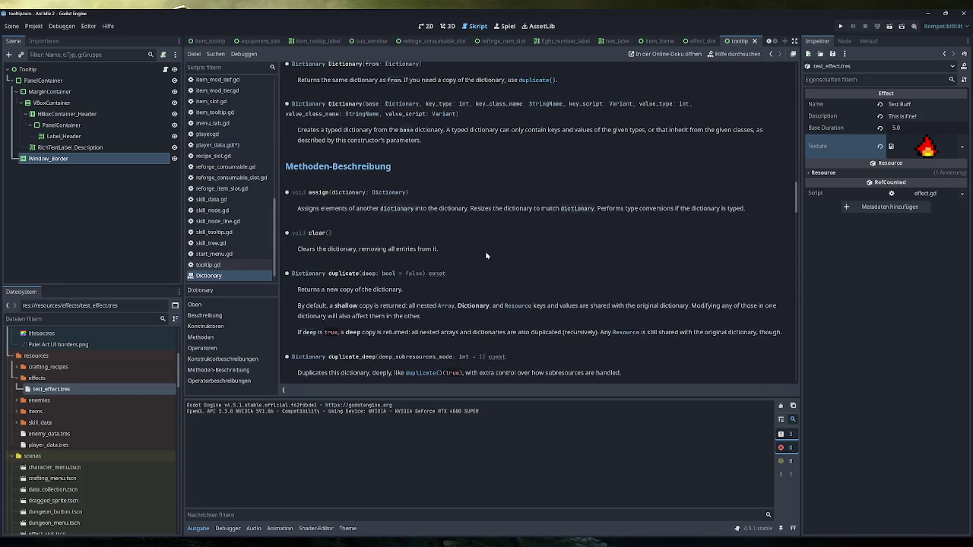
scroll(486, 263, down, 20)
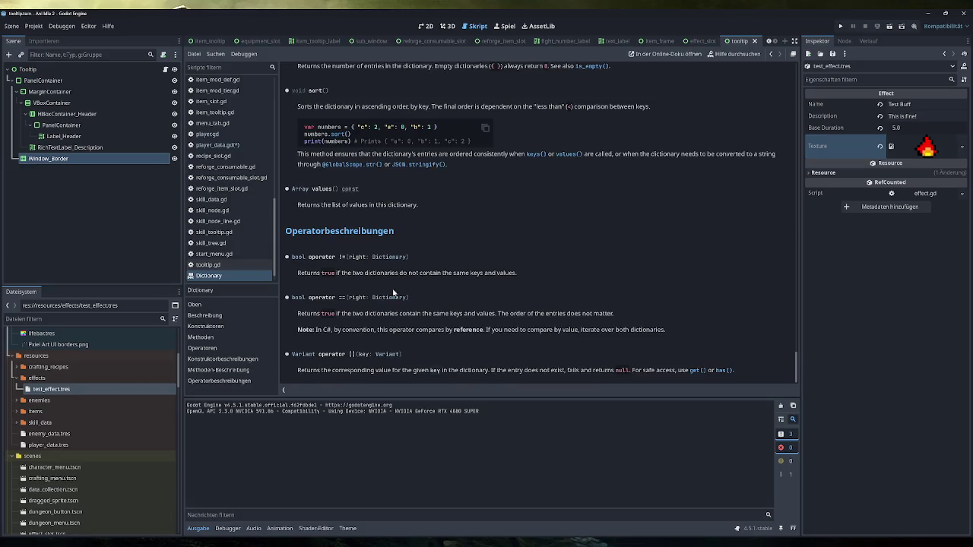
right_click(228, 267)
click(235, 274)
click(221, 275)
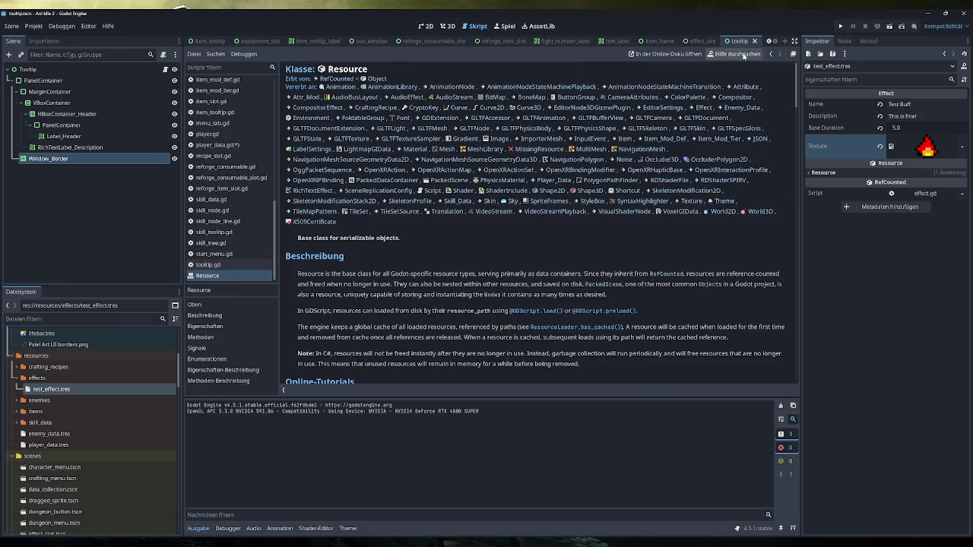
Look up the Array get() and set() methods in the help search.
click(749, 54)
text(get)
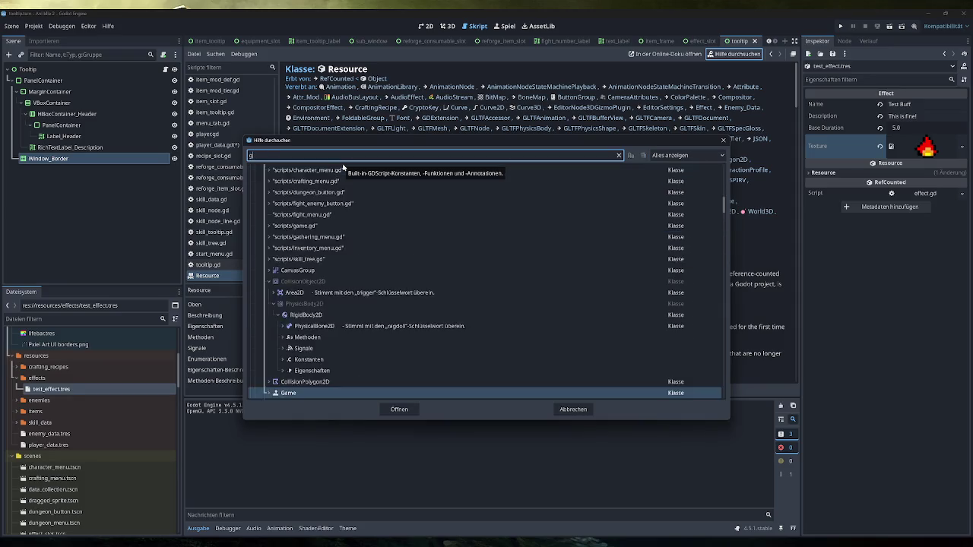
double_click(320, 174)
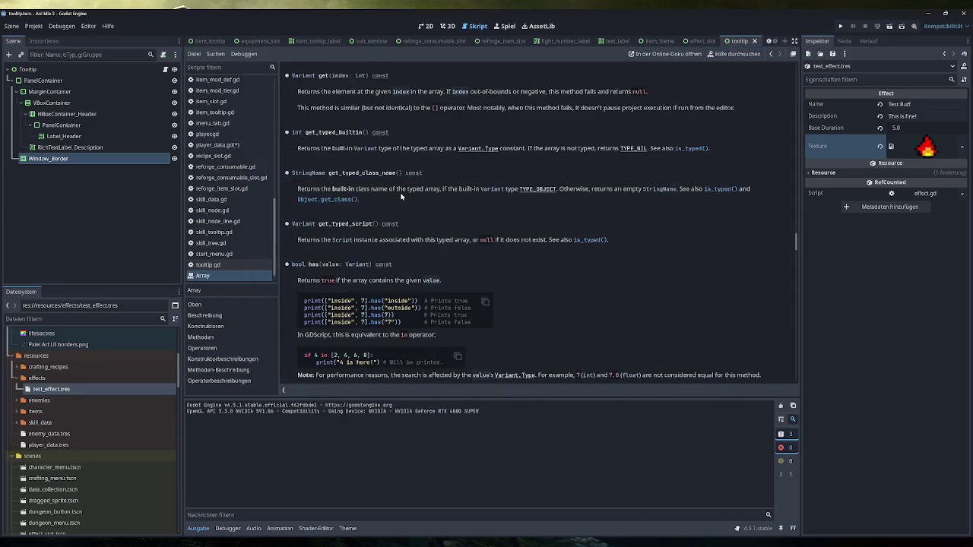
click(729, 57)
text(set)
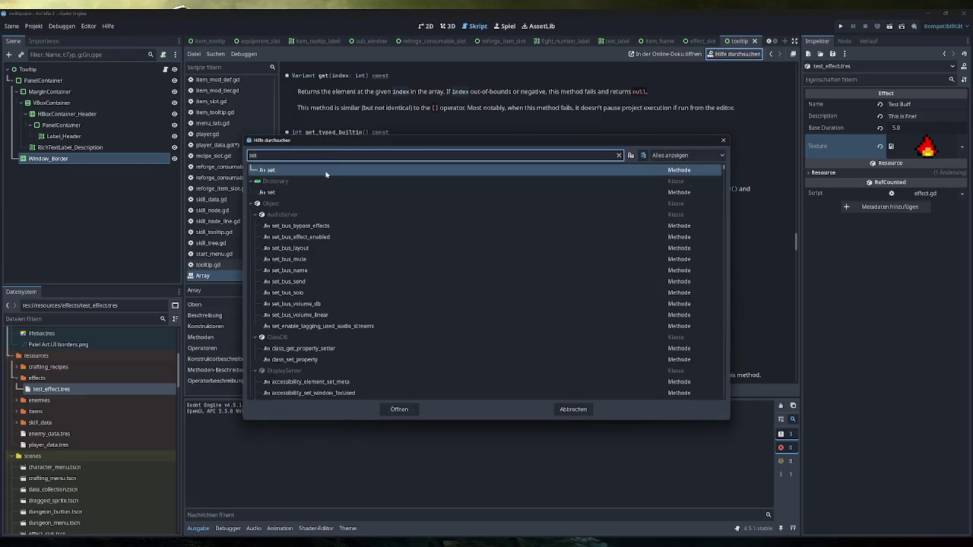
key(Return)
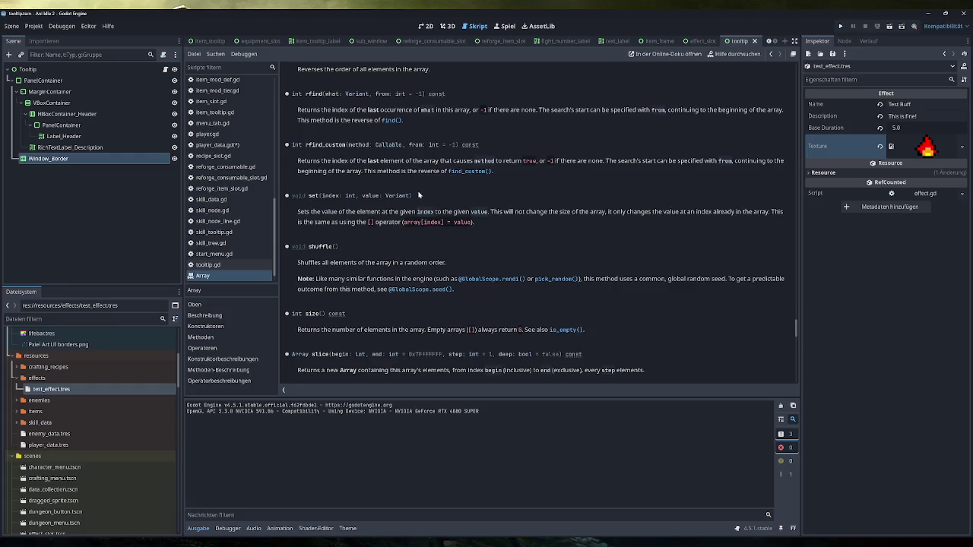
scroll(430, 199, down, 3)
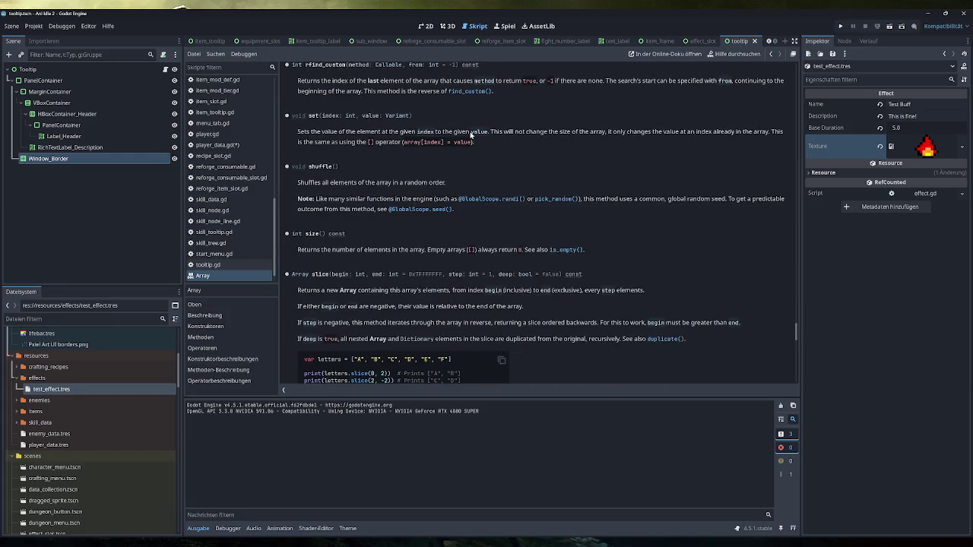
Close the Array and Resource documentation pages to return to game.gd.
right_click(226, 276)
click(235, 280)
right_click(228, 276)
click(247, 282)
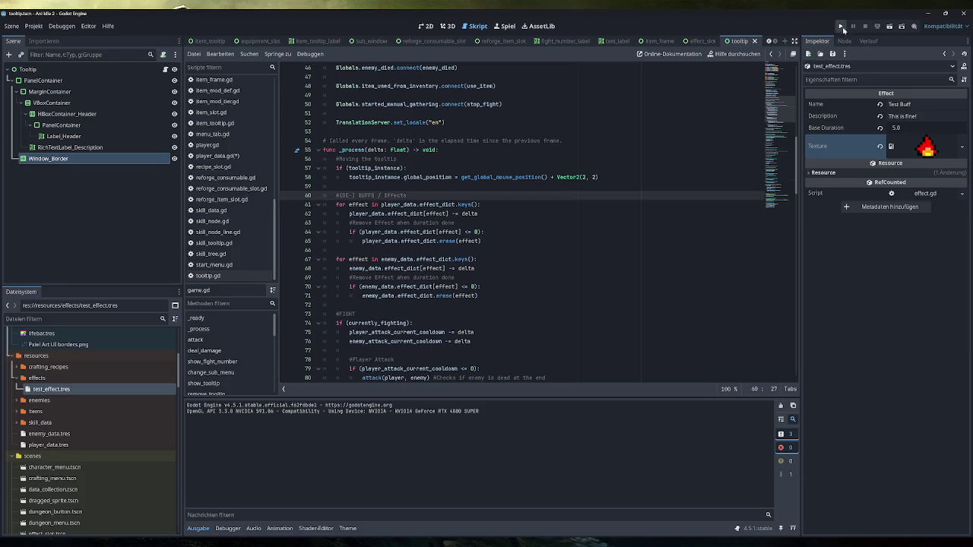
Run the project, then stop the failed debug session.
click(840, 26)
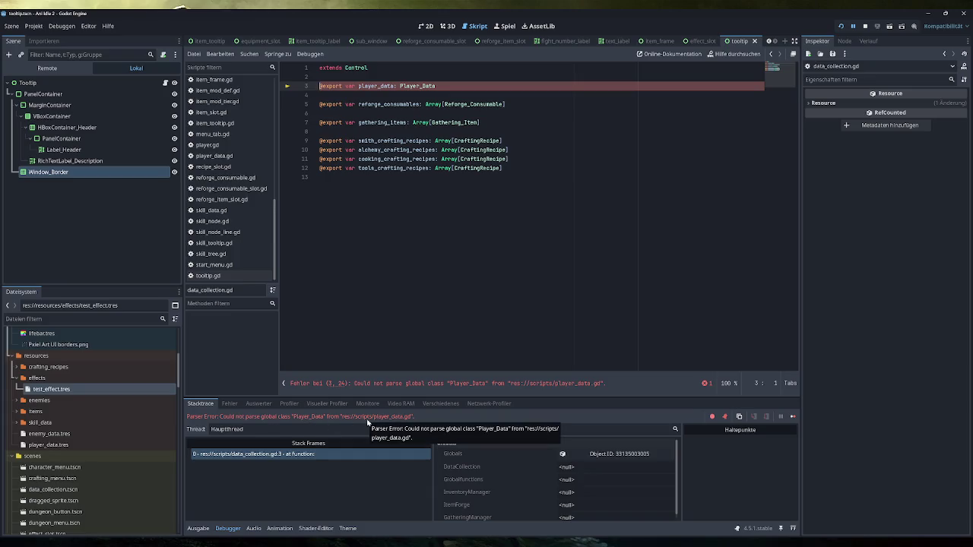
click(865, 26)
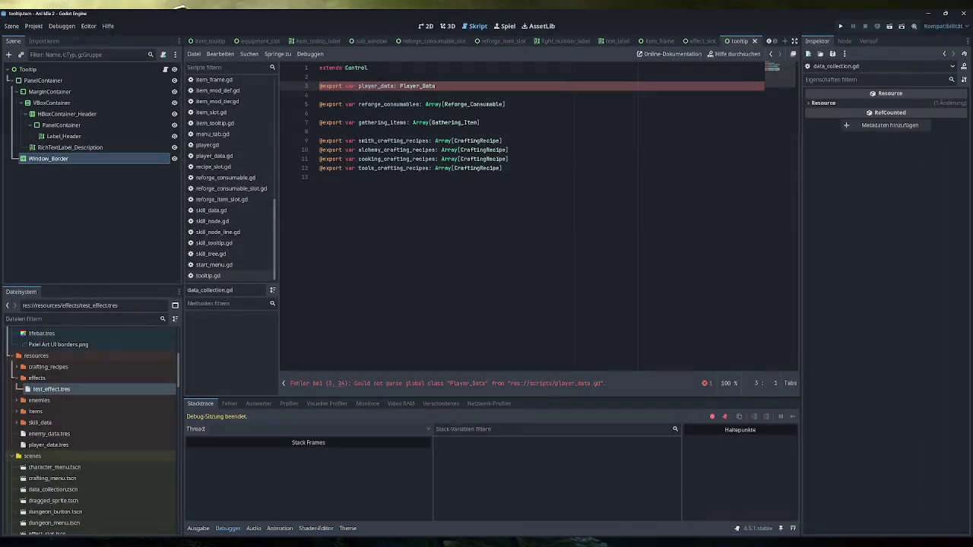
scroll(238, 187, up, 4)
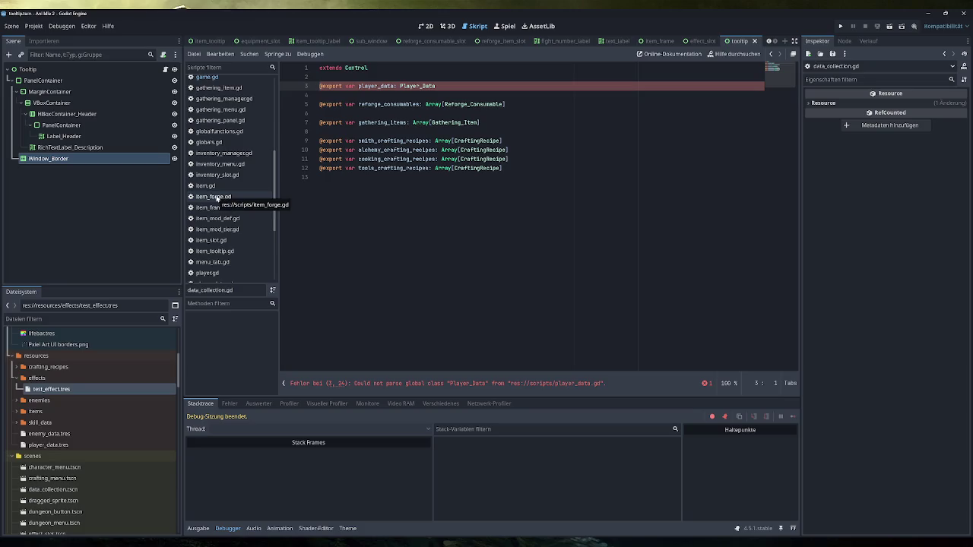
scroll(217, 198, down, 3)
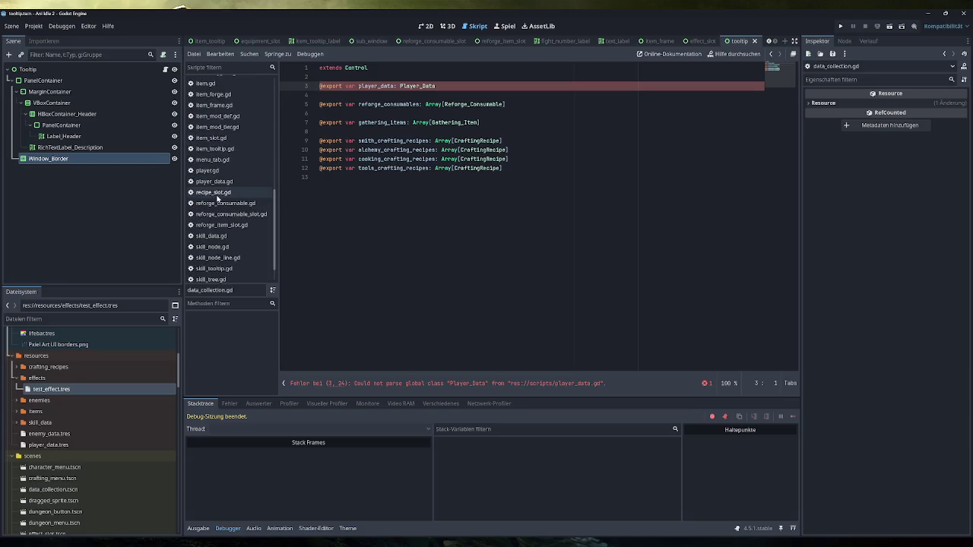
scroll(216, 198, down, 1)
scroll(219, 200, up, 2)
Delete the stray setter from player_data.gd and run the project again.
click(234, 208)
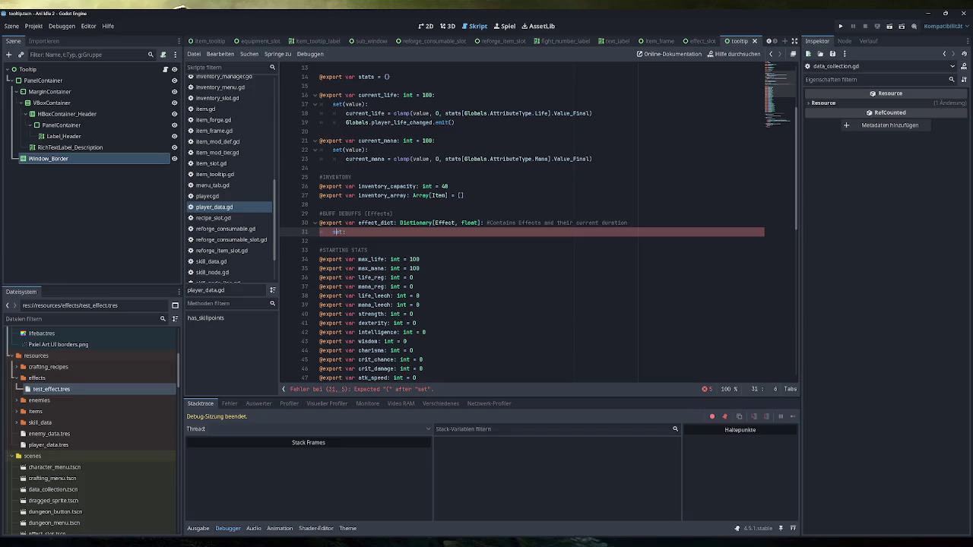
key(BackSpace)
key(BackSpace)
key(BackSpace)
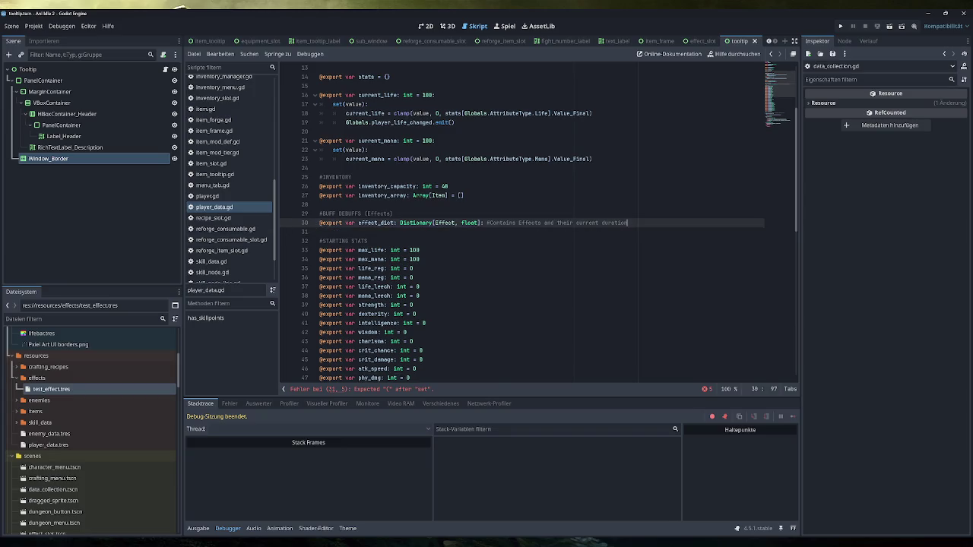
click(839, 29)
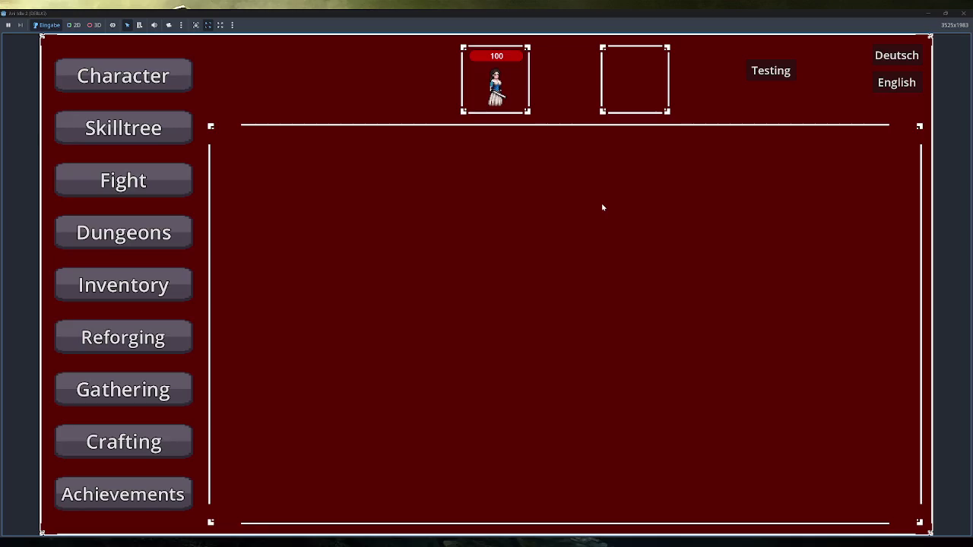
Press Testing four times to stack effect icons beside both portraits, then close the game.
click(772, 70)
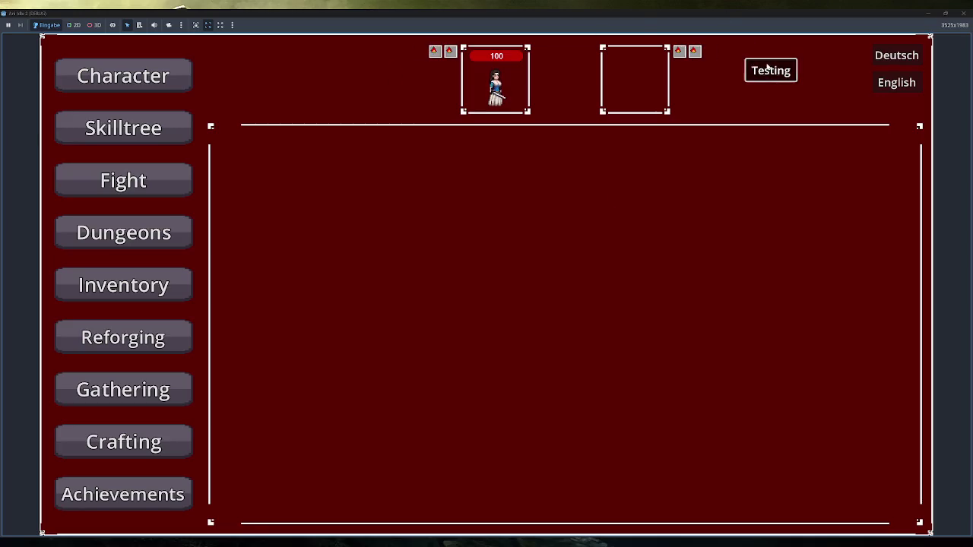
click(772, 70)
click(772, 70)
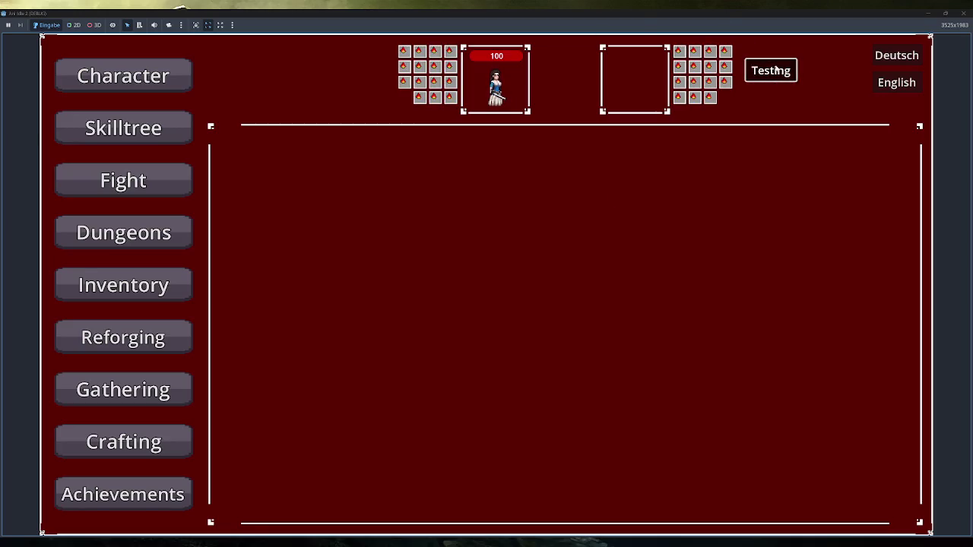
click(772, 70)
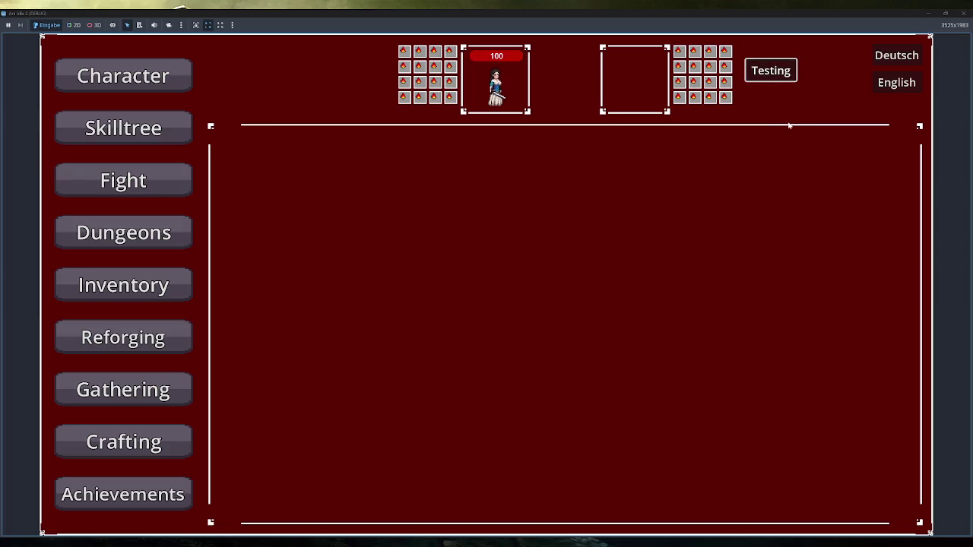
mouse_move(450, 98)
click(964, 13)
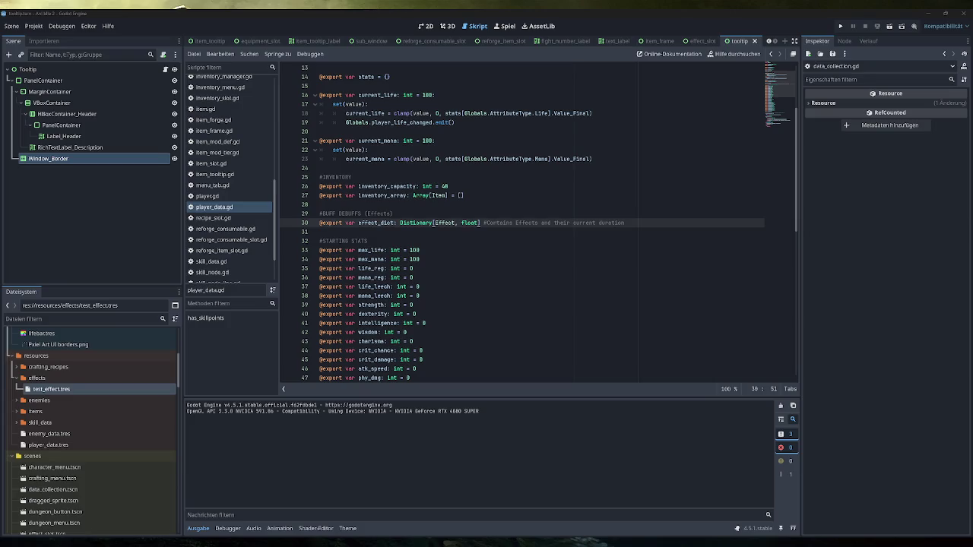
Open globals.gd and add a blank line after the enemy_died signal.
click(320, 232)
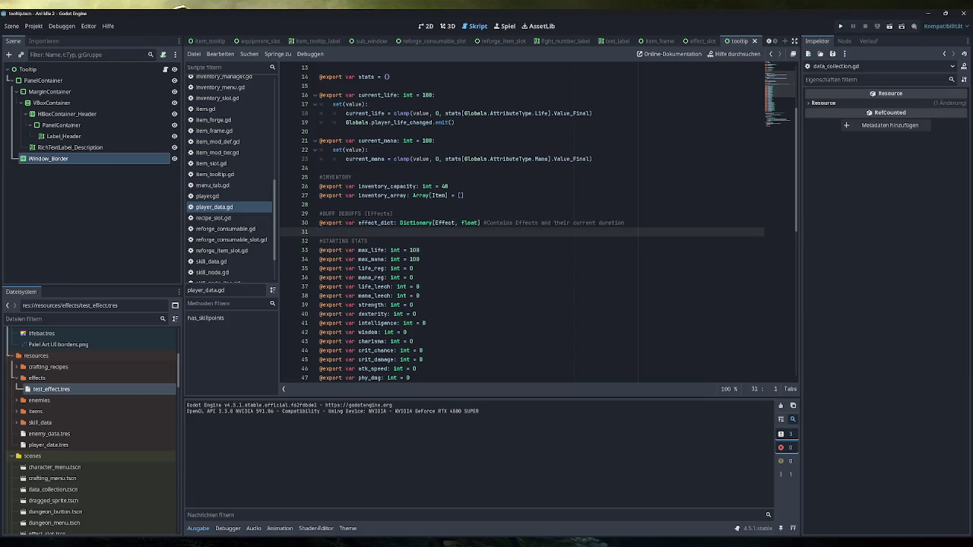
scroll(456, 228, up, 4)
scroll(230, 179, up, 4)
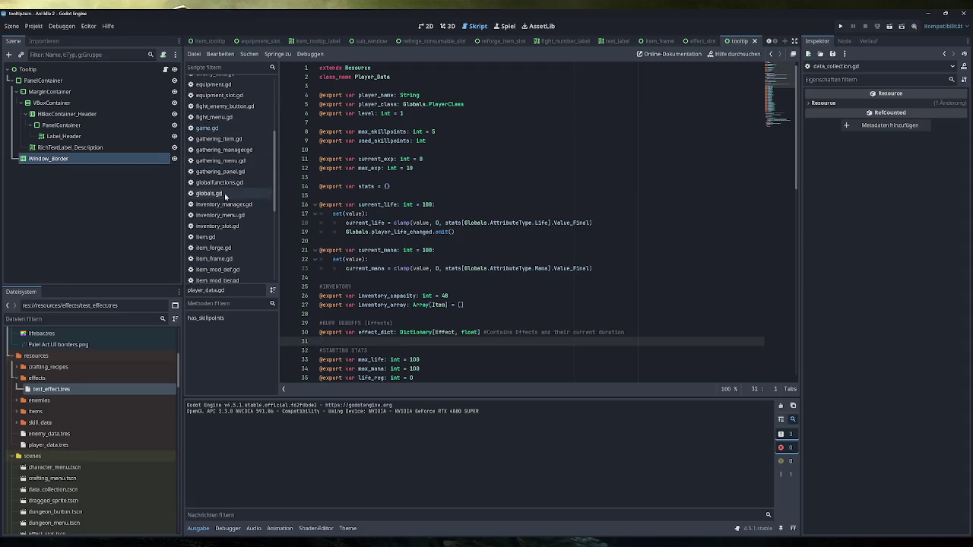
click(209, 193)
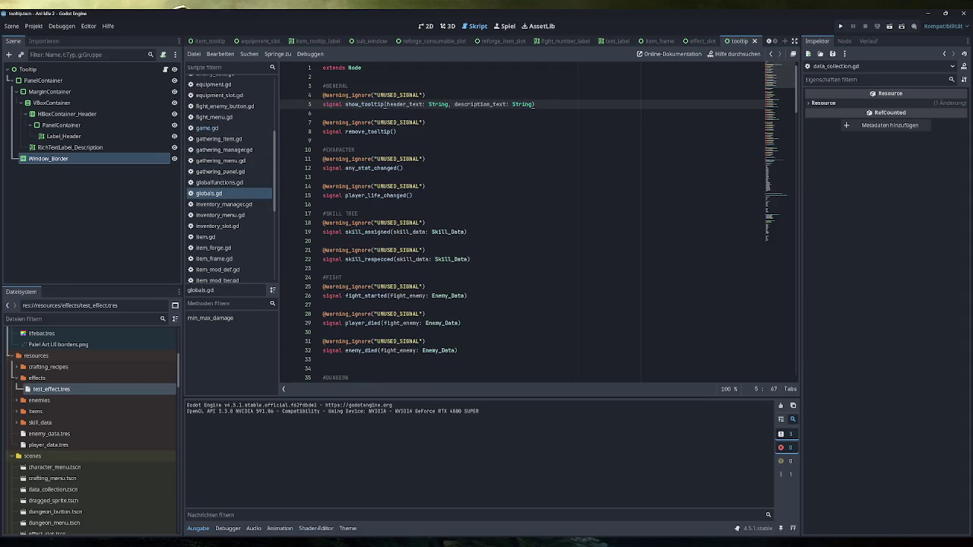
scroll(384, 105, down, 20)
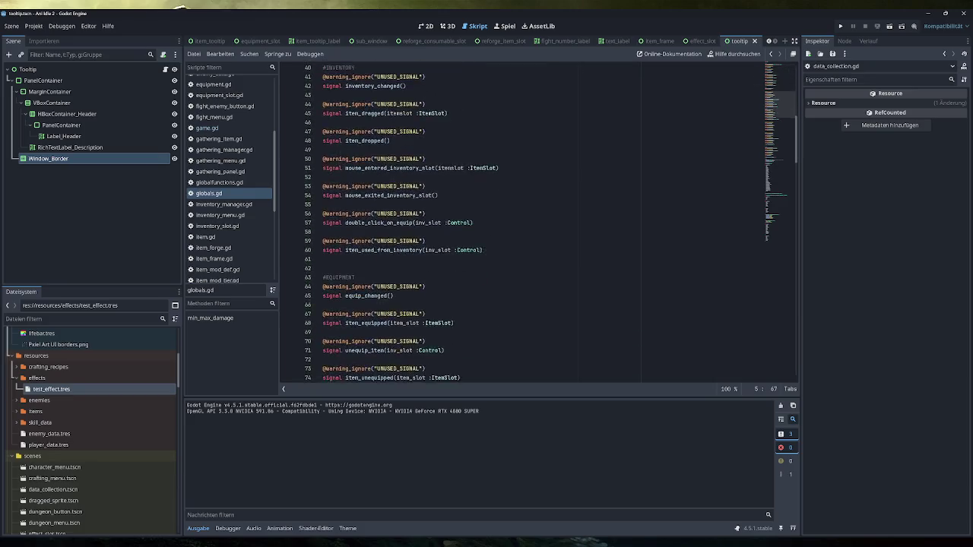
scroll(532, 220, down, 10)
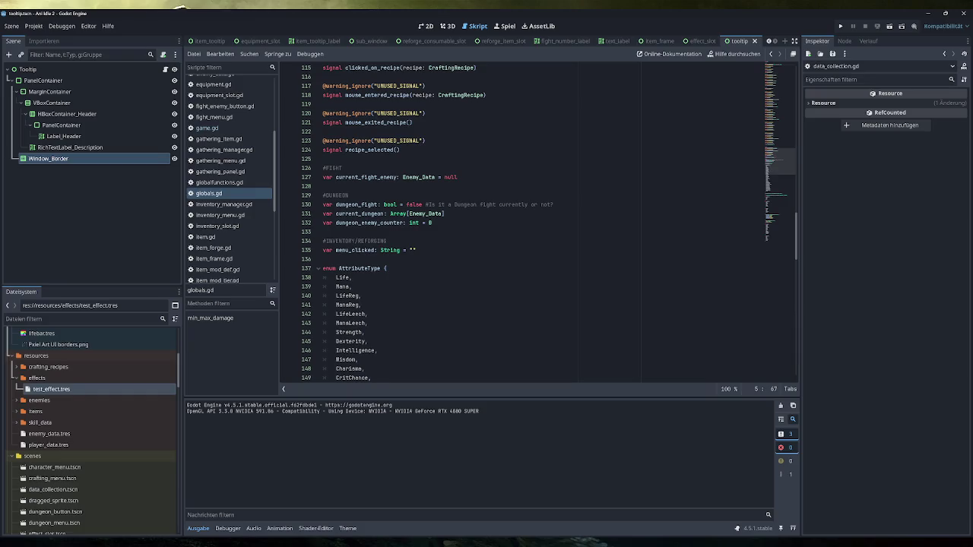
scroll(385, 104, up, 20)
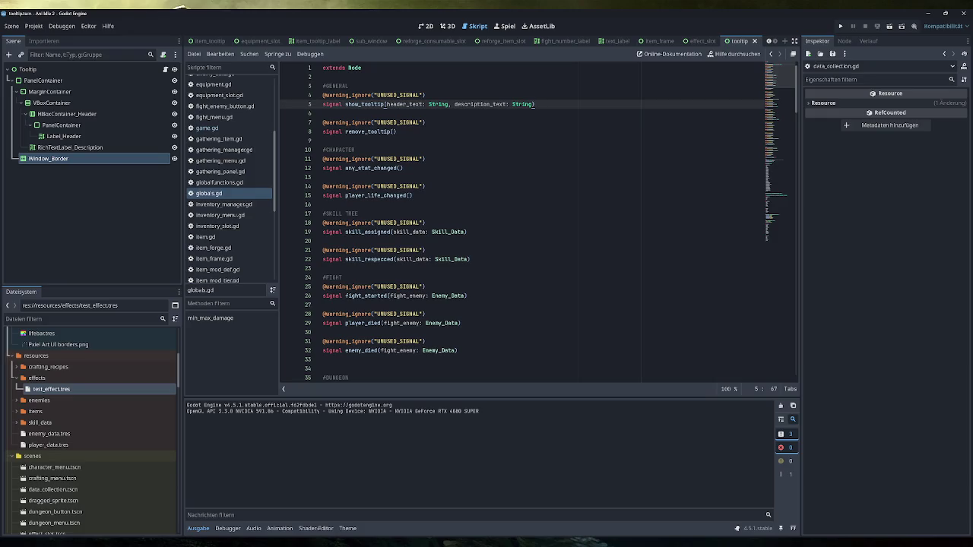
scroll(385, 104, down, 2)
click(324, 305)
key(Return)
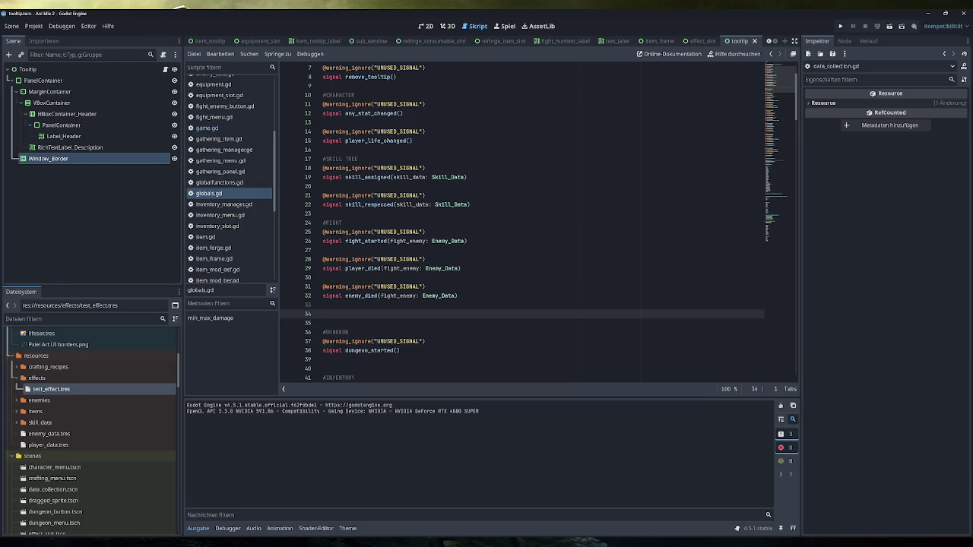
Copy the enemy_died signal and turn the copy into a parameterless player_effects_changed signal.
key(Up)
key(Up)
key(End)
key(shift+Up)
key(shift+Home)
key(ctrl+c)
key(Down)
key(Down)
key(ctrl+v)
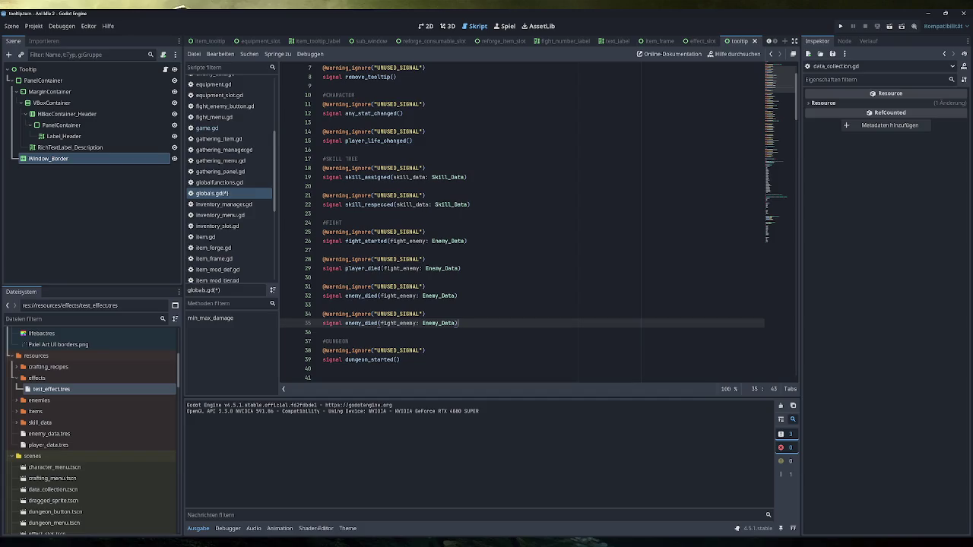
key(Left)
key(ctrl+shift+Left)
key(ctrl+shift+Left)
key(ctrl+shift+Left)
key(BackSpace)
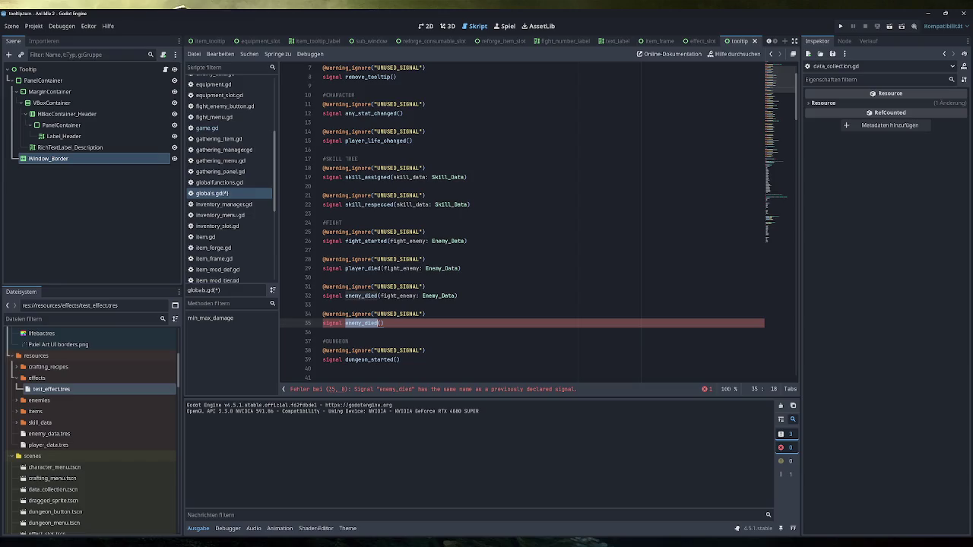
text(player_)
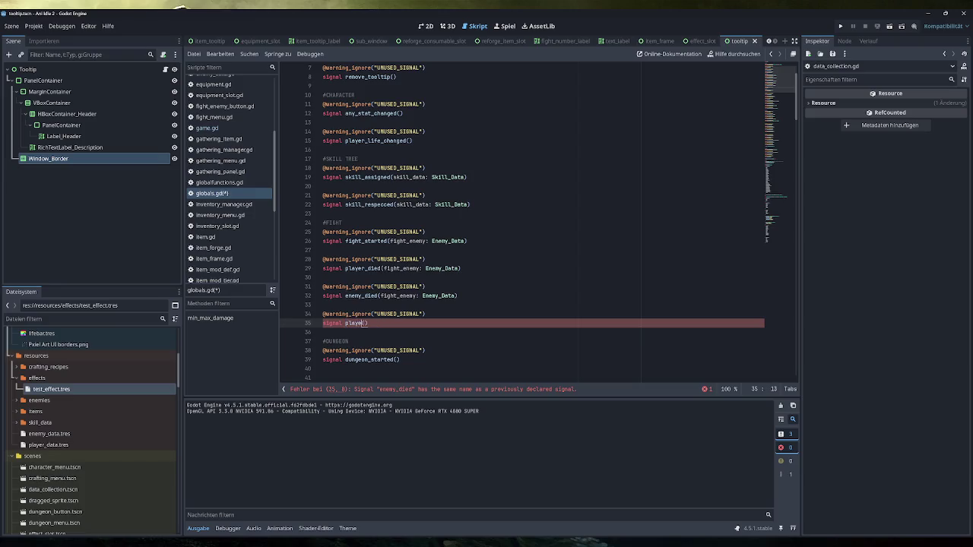
text(effects)
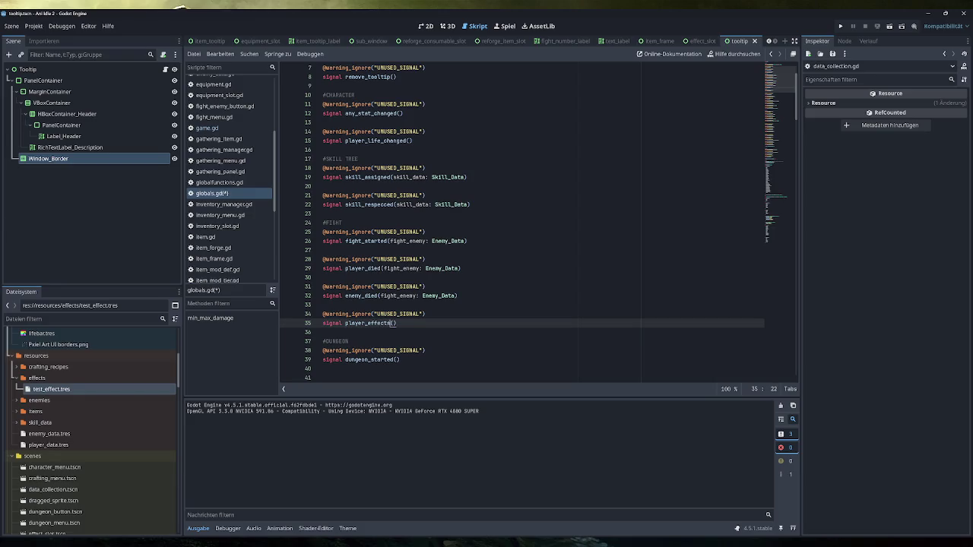
text(_changed)
Add an enemy_effects_changed signal below it and save globals.gd.
key(End)
key(Return)
key(Return)
key(ctrl+v)
double_click(380, 350)
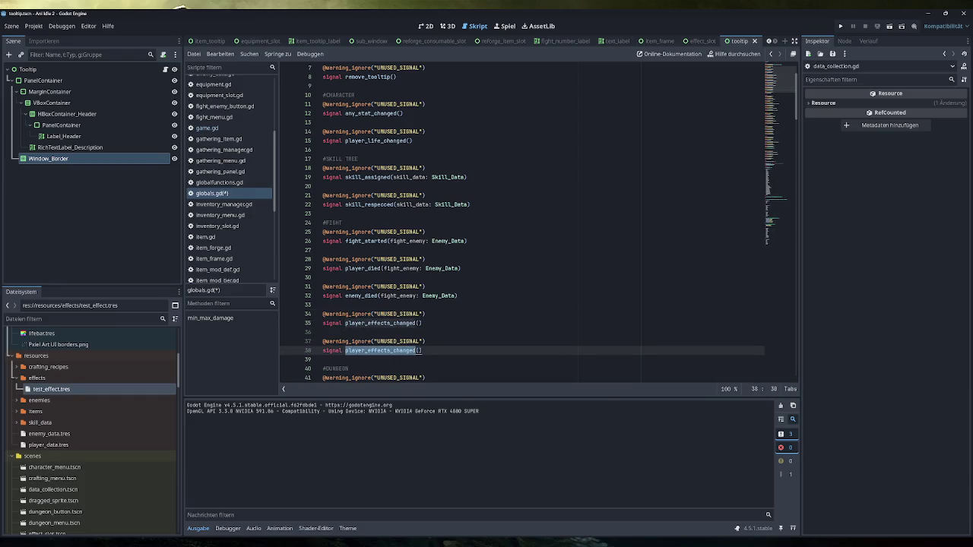
key(Left)
key(Delete)
key(Delete)
key(Delete)
text(enemy)
key(End)
key(ctrl+s)
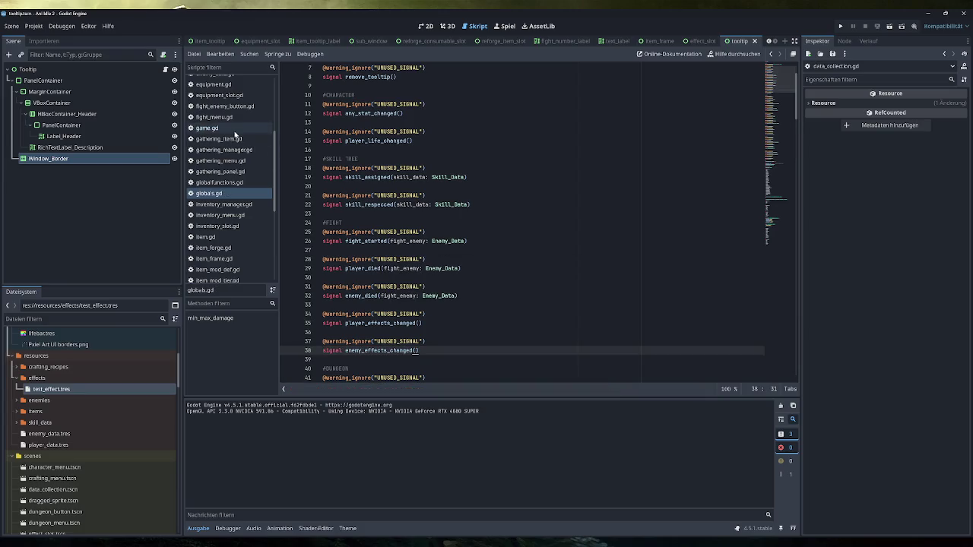
In game.gd, start a 'Globals.' line after the player effect erase call.
click(235, 130)
click(482, 241)
key(Return)
text(Globals.)
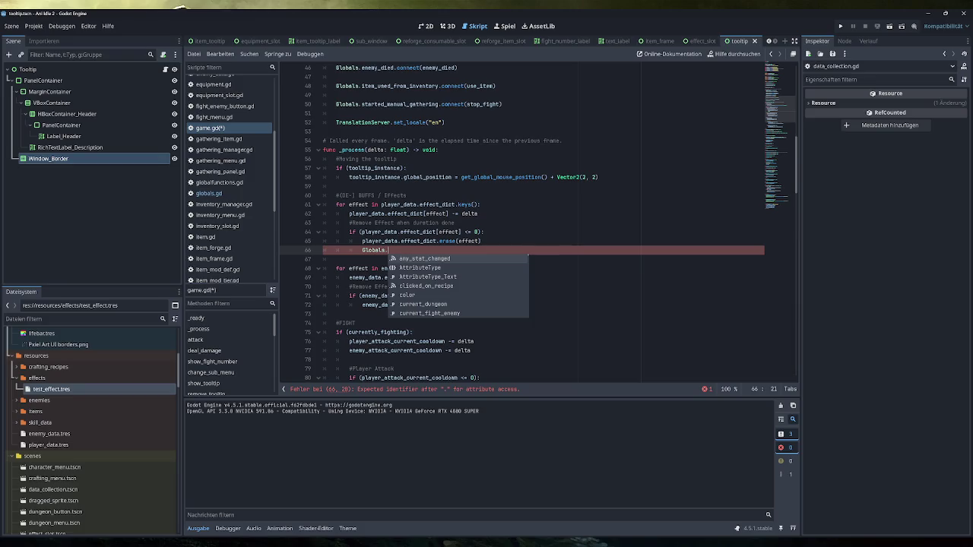
In _process, add player.update_effect_container() and enemy.update_effect_container() after the player and enemy erase calls.
key(BackSpace)
key(BackSpace)
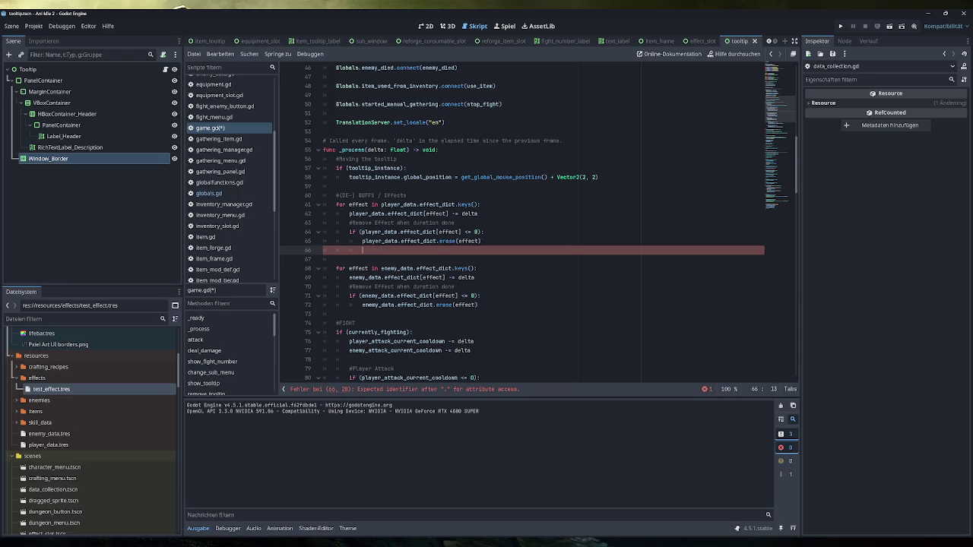
text(playe)
key(BackSpace)
key(BackSpace)
key(BackSpace)
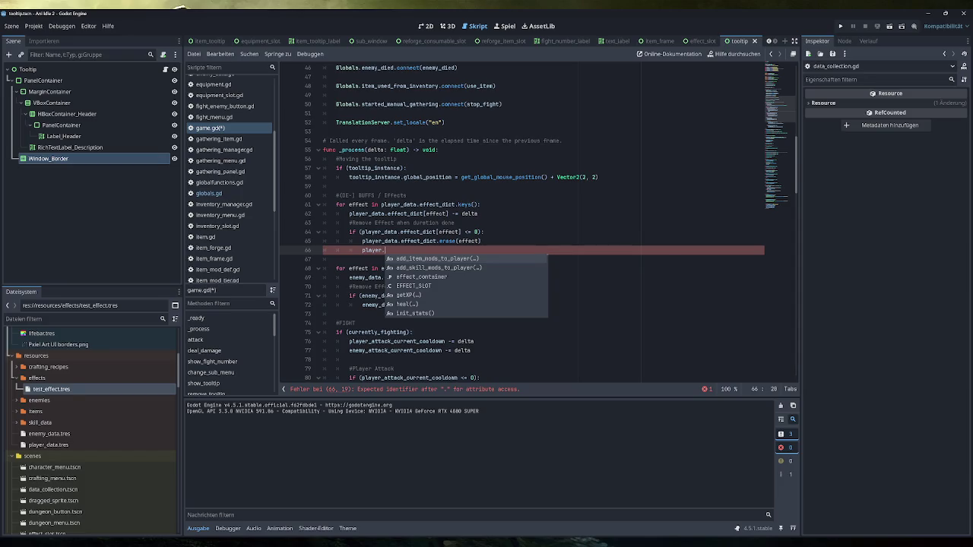
text(up)
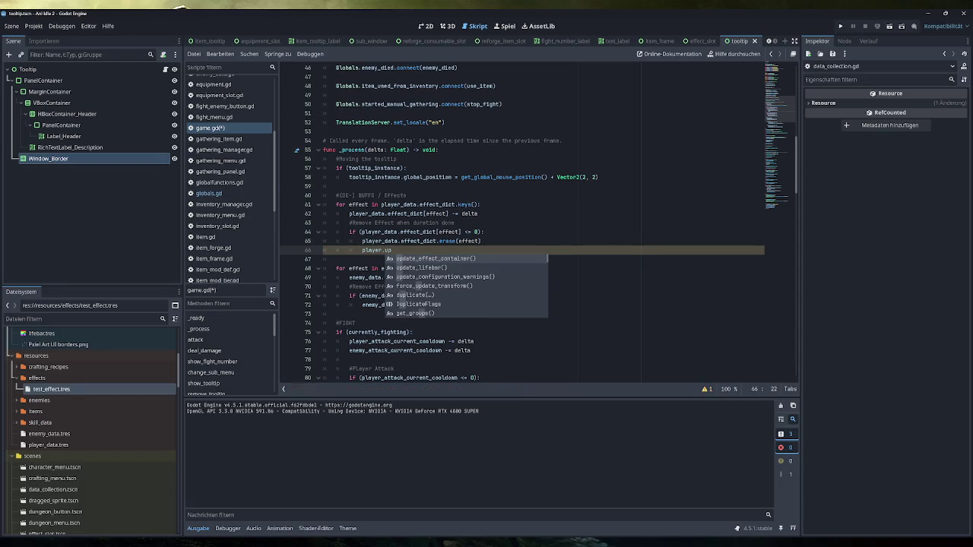
key(Return)
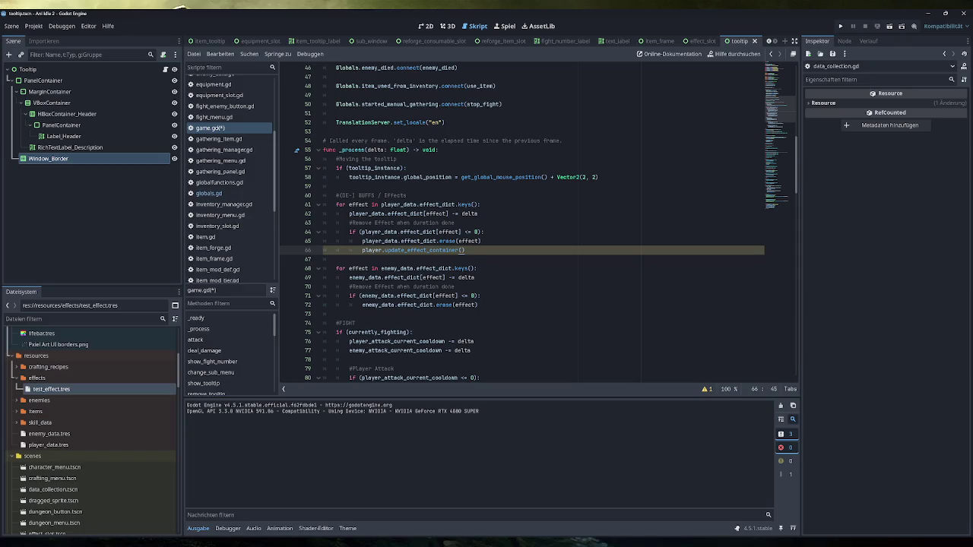
key(ctrl+shift+Left)
key(ctrl+shift+Left)
key(ctrl+shift+Left)
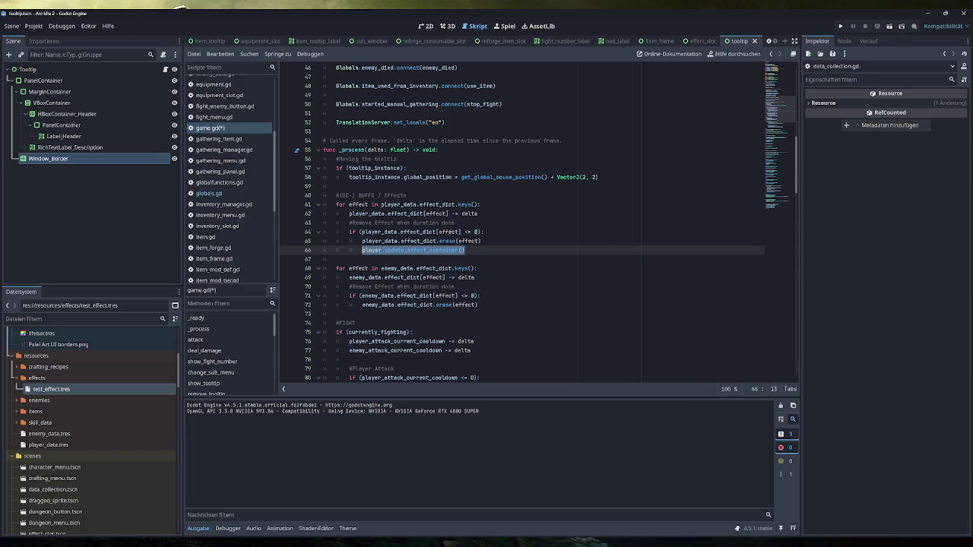
key(ctrl+c)
click(479, 305)
key(Return)
key(ctrl+v)
double_click(373, 314)
text(enemy)
Save game.gd and run the game.
key(ctrl+s)
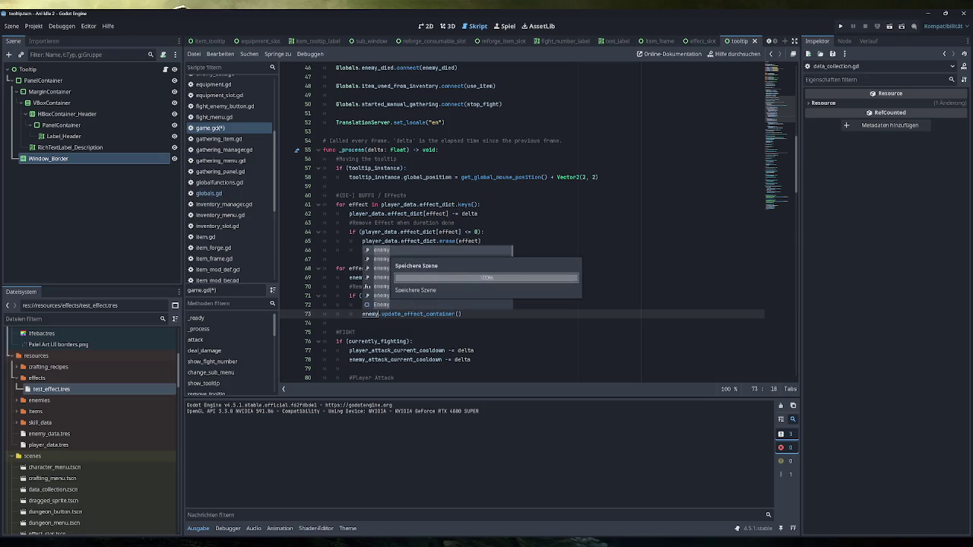
click(458, 314)
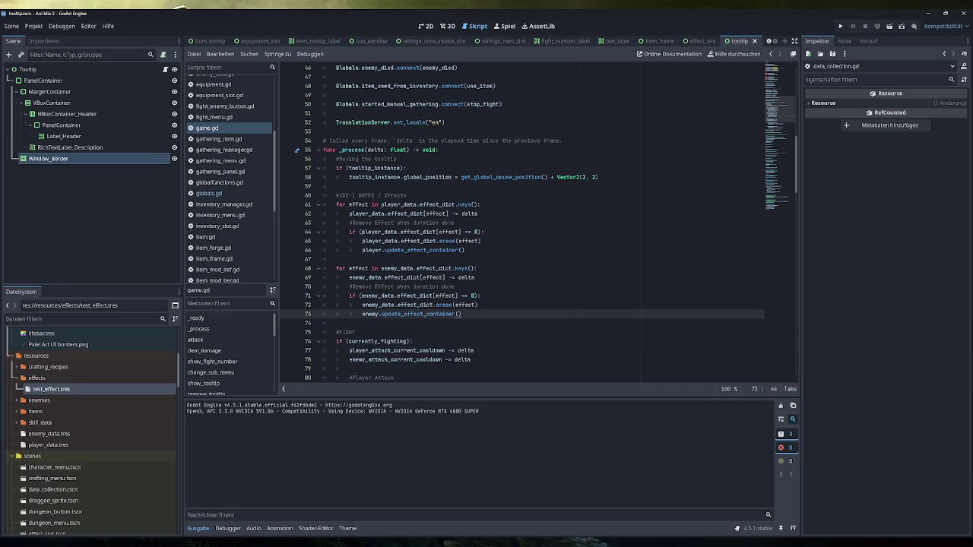
click(840, 26)
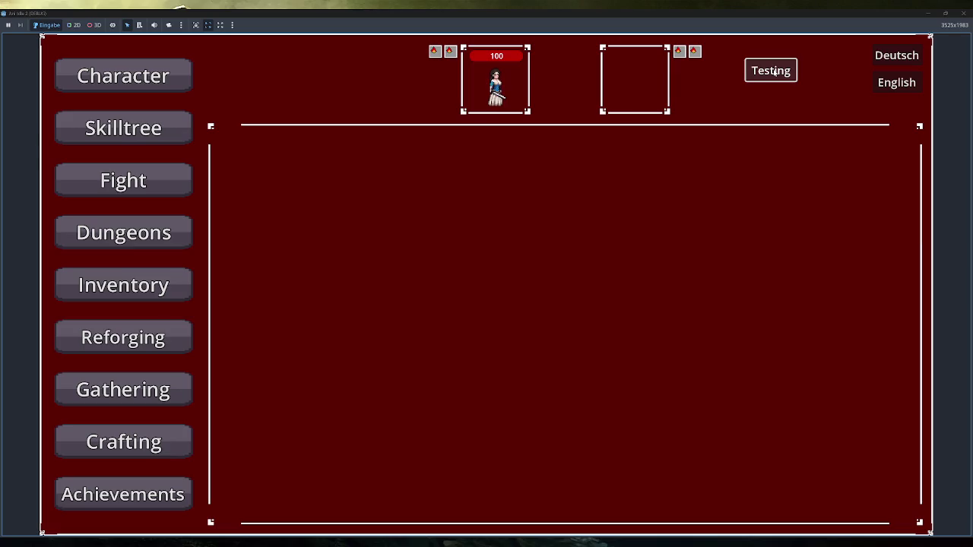
Apply the Testing effects several times so icons appear beside both portraits.
click(774, 71)
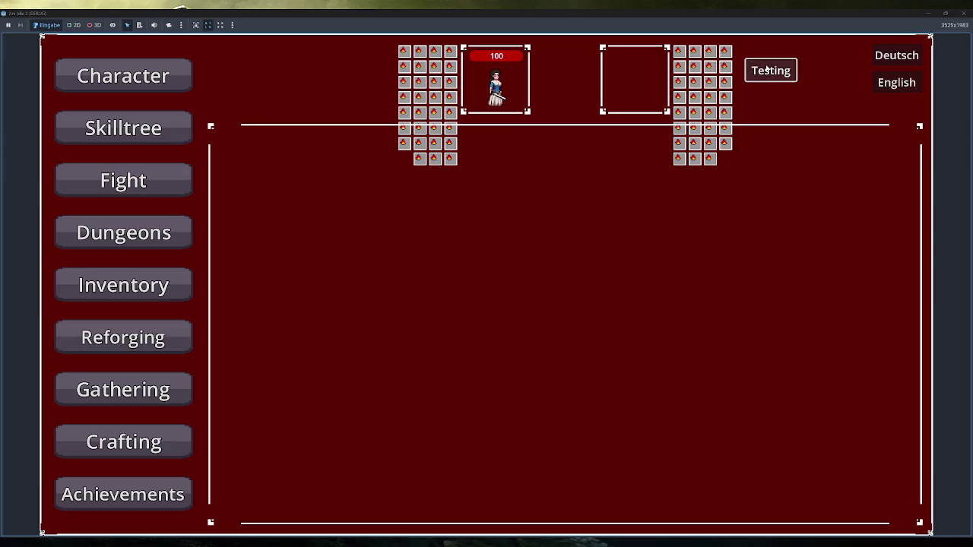
click(767, 69)
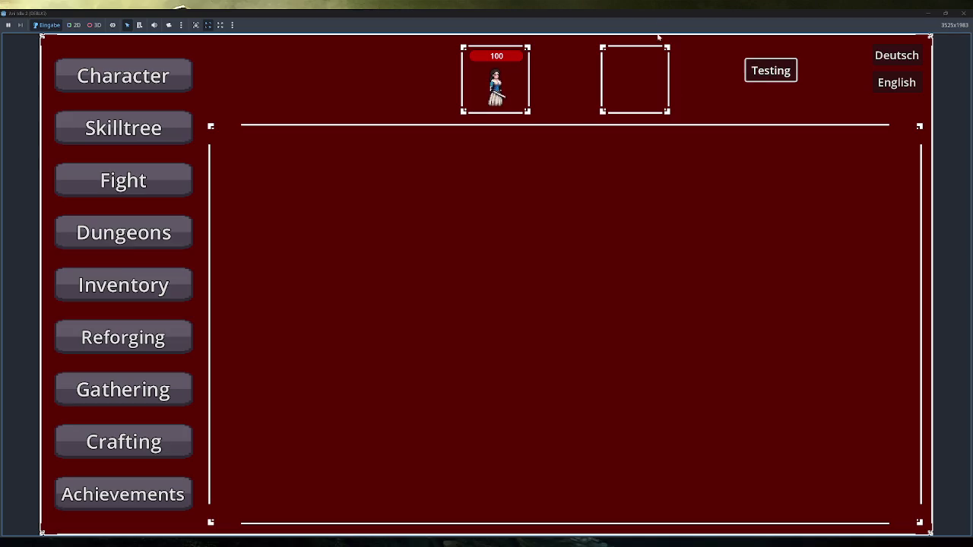
click(783, 71)
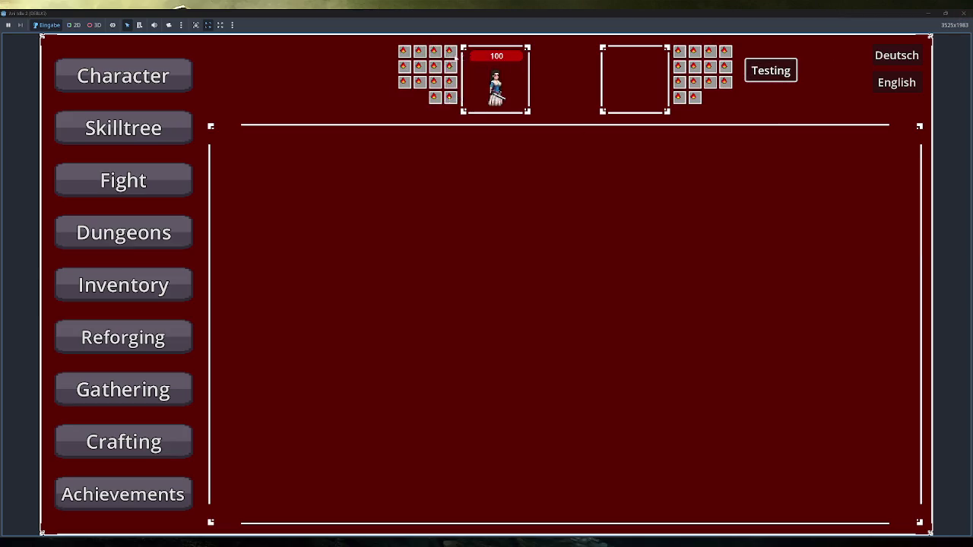
Start a Green Slime fight, apply test effects mid-fight, then switch to Obsidian.
mouse_move(434, 84)
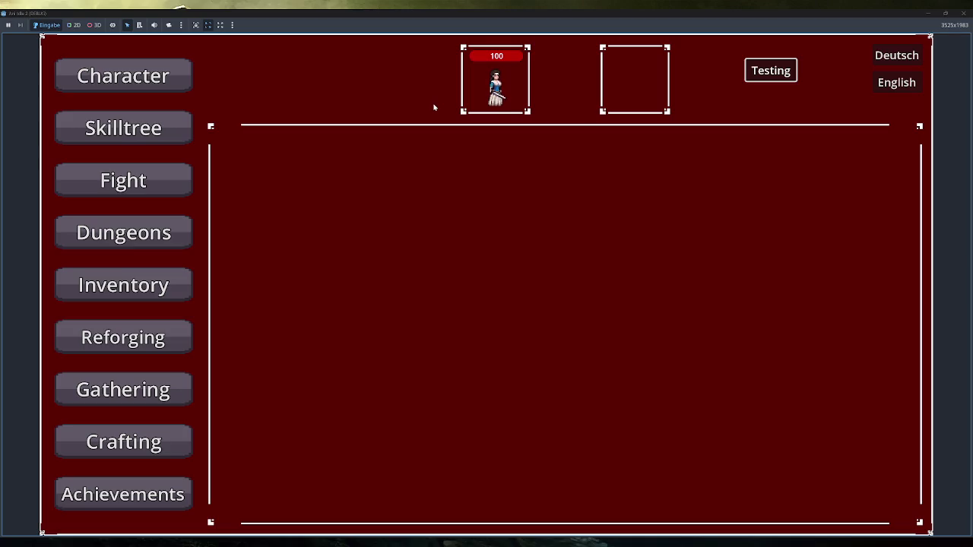
click(162, 183)
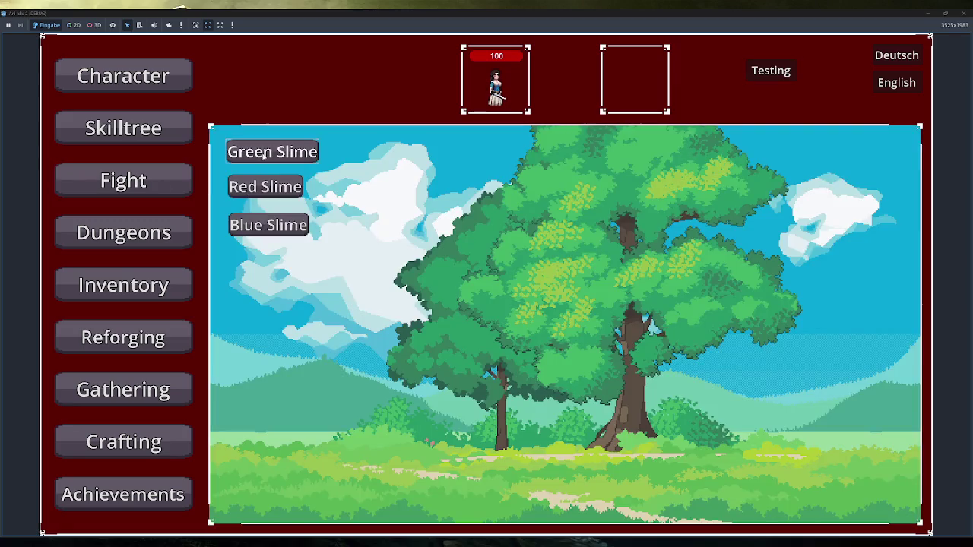
click(261, 151)
click(769, 70)
click(769, 70)
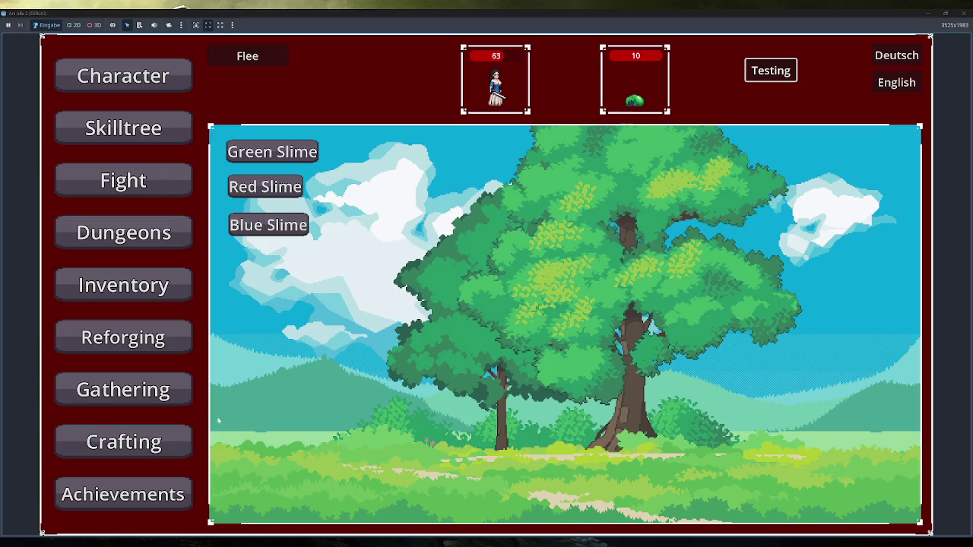
key(alt+Tab)
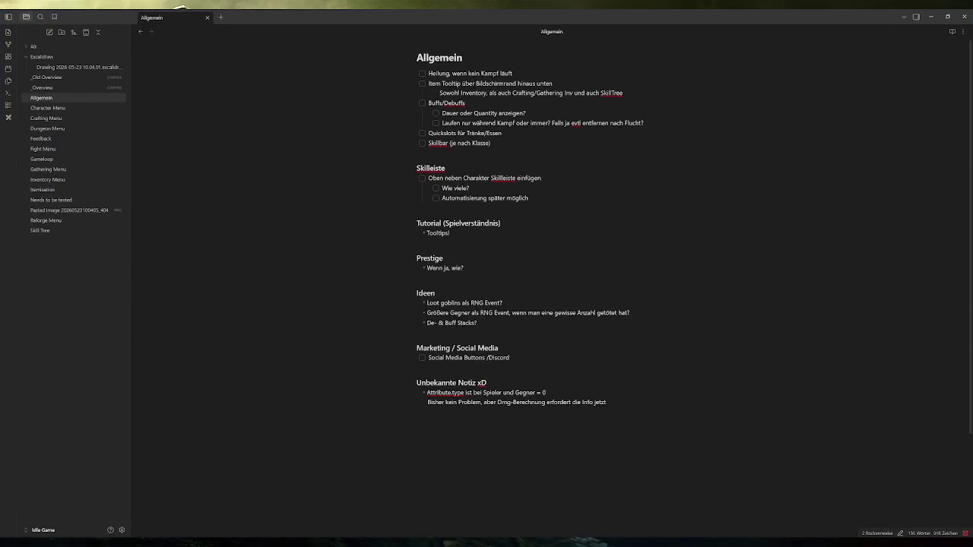
Add an indented 'Entfernen bei Tod' sub-task under Buffs/Debuffs.
key(Return)
key(Tab)
text(Entfernen)
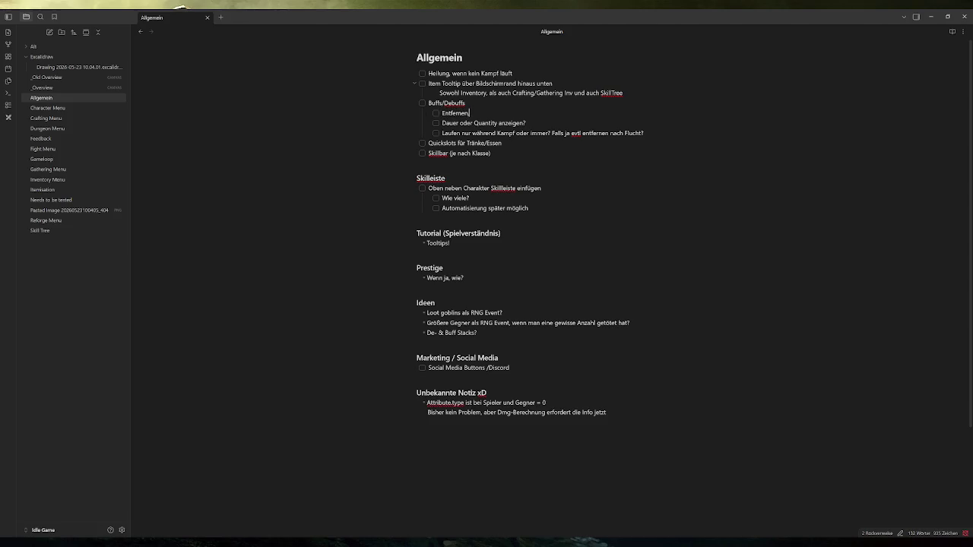
key(BackSpace)
key(BackSpace)
key(BackSpace)
text(rnen bei Tod)
Bring the running game to the front and close it.
mouse_move(282, 541)
click(313, 503)
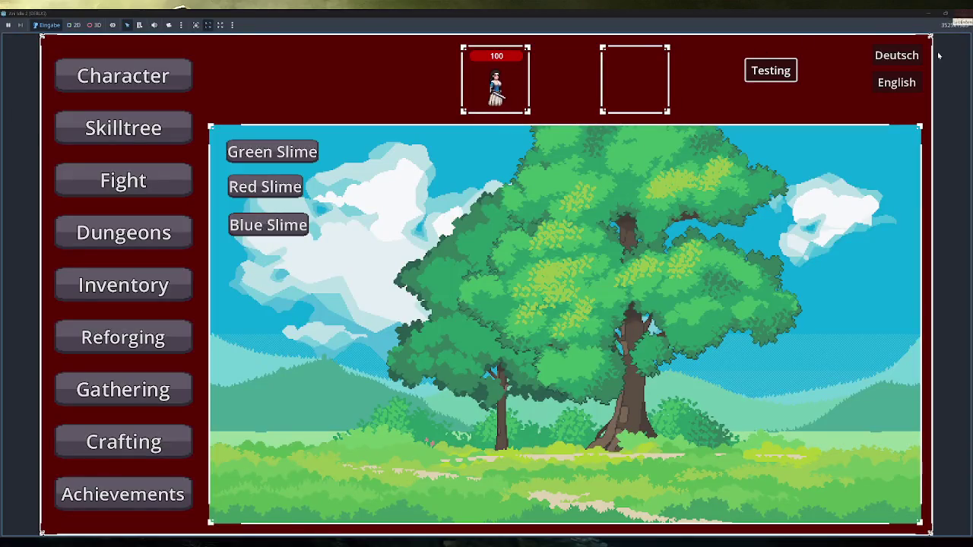
click(962, 13)
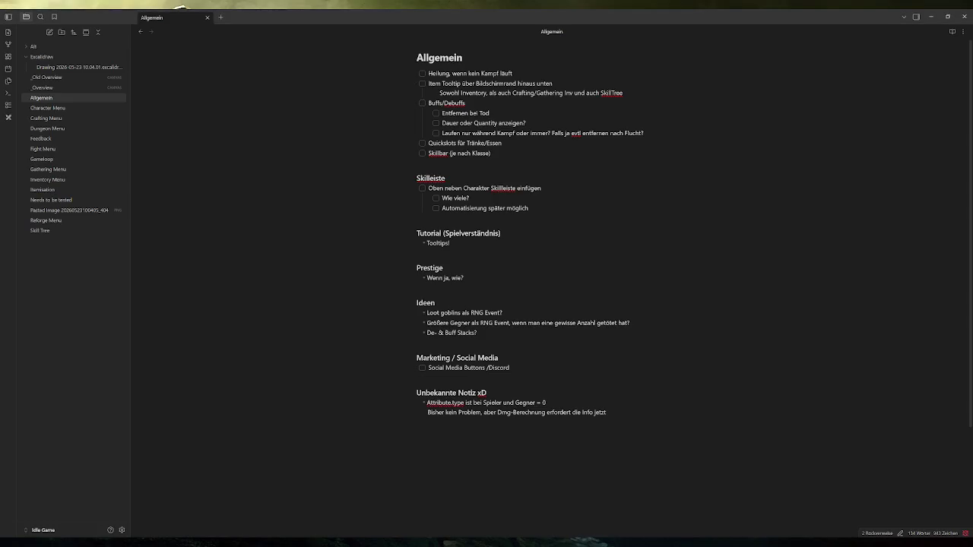
Delete the 'Entfernen bei Tod' item and return to the Godot editor.
triple_click(465, 113)
key(BackSpace)
key(BackSpace)
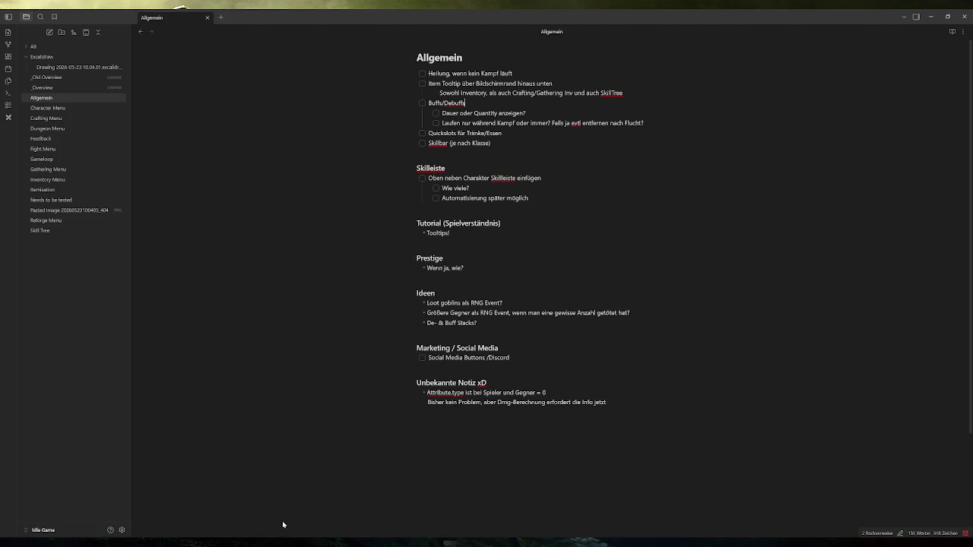
mouse_move(283, 540)
click(319, 503)
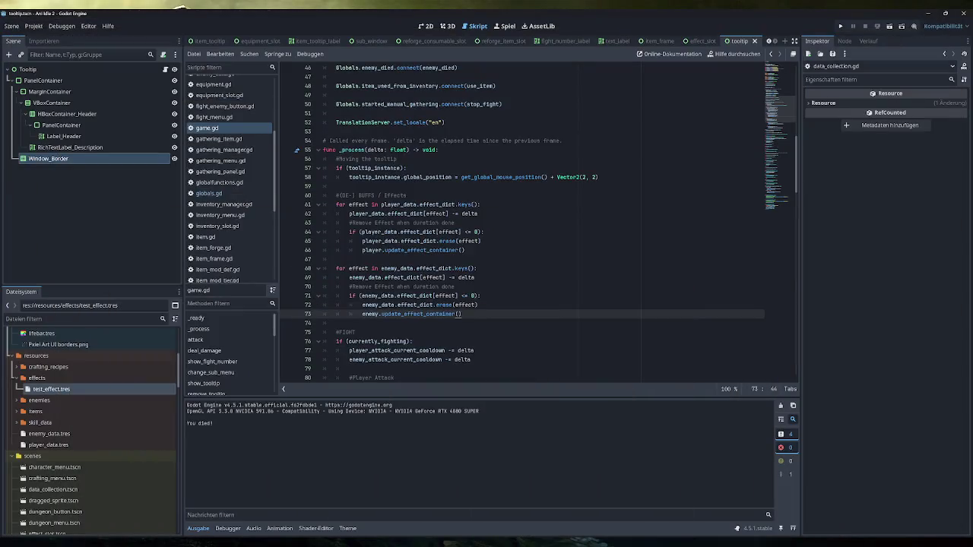
Look through player.gd, character.gd and enemy.gd, then open game.gd.
scroll(233, 187, down, 5)
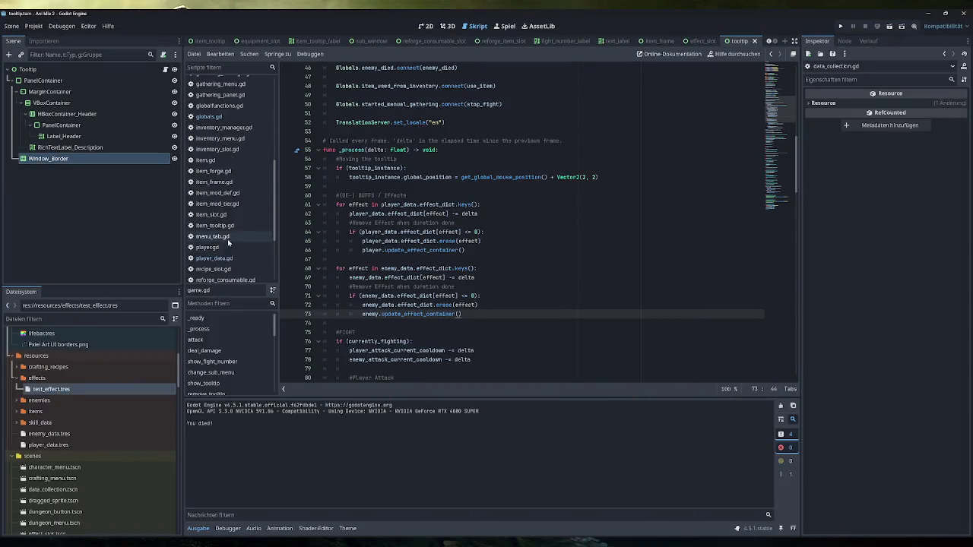
click(228, 170)
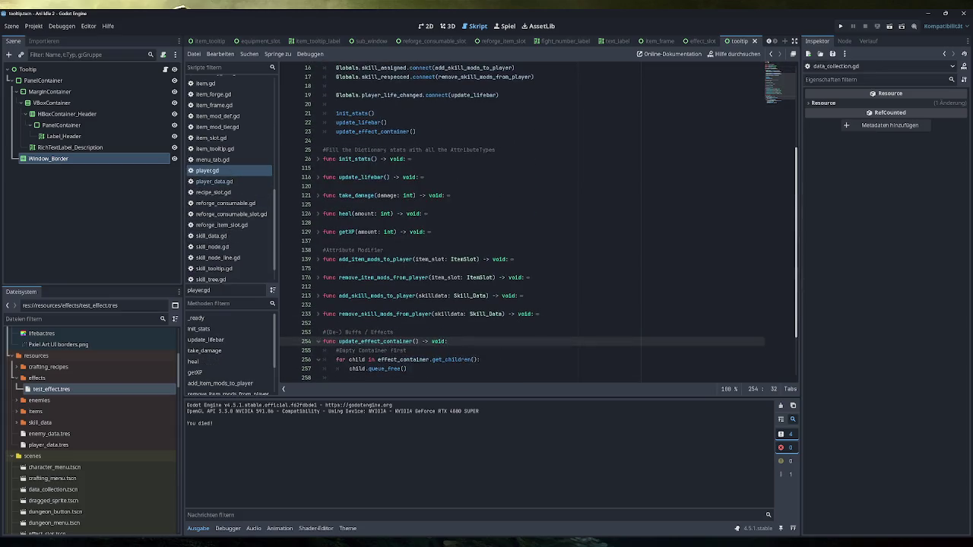
scroll(228, 179, up, 8)
click(220, 104)
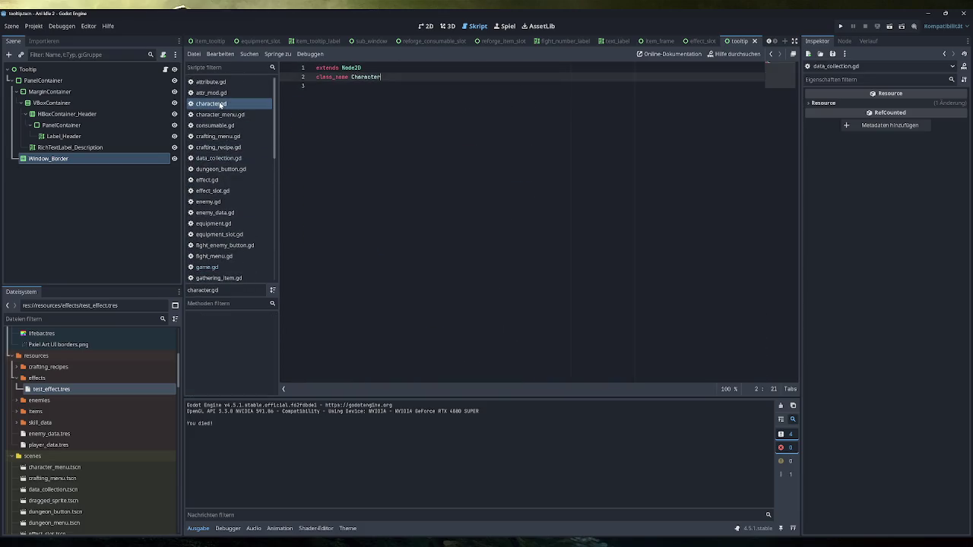
click(216, 202)
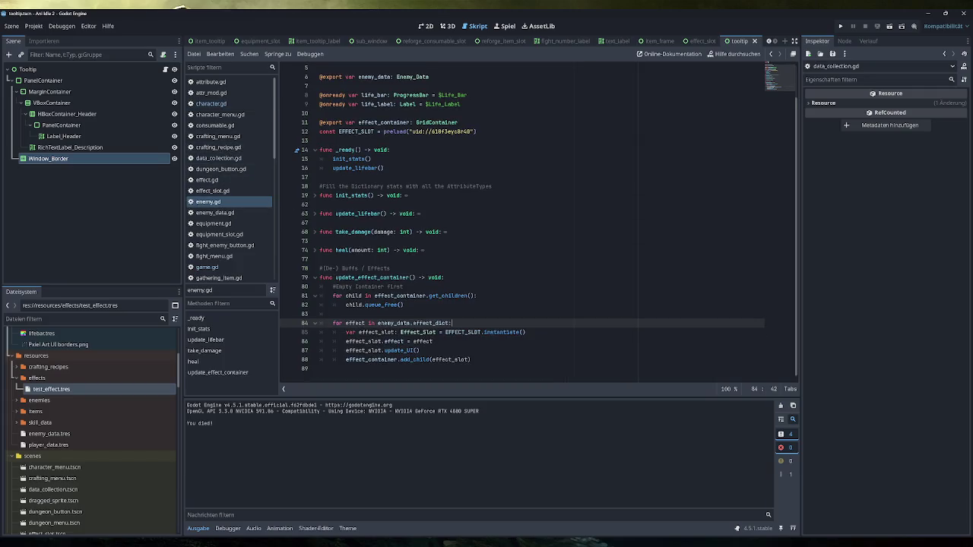
click(207, 266)
Unfold player_died and start a new line after player.update_lifebar().
scroll(532, 221, down, 5)
scroll(315, 190, down, 4)
click(318, 186)
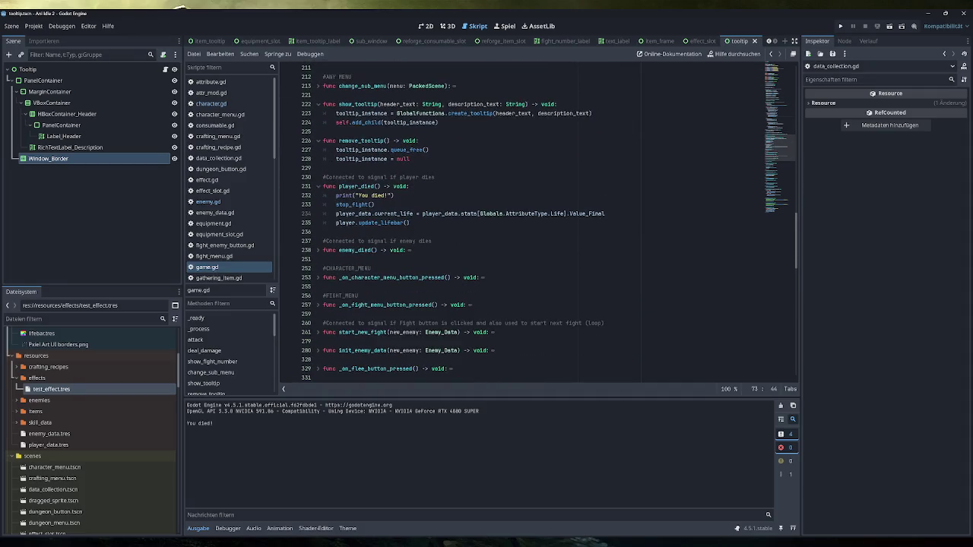
click(348, 195)
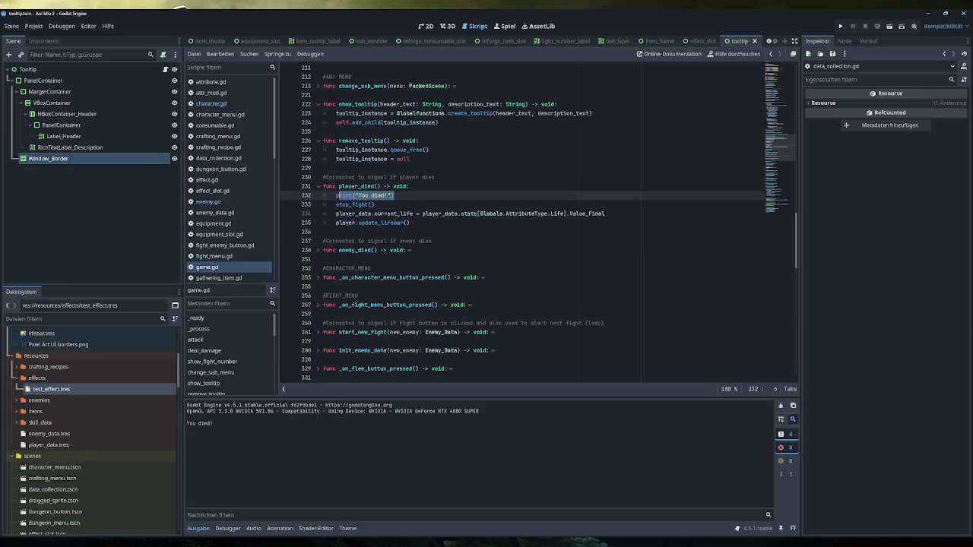
click(381, 195)
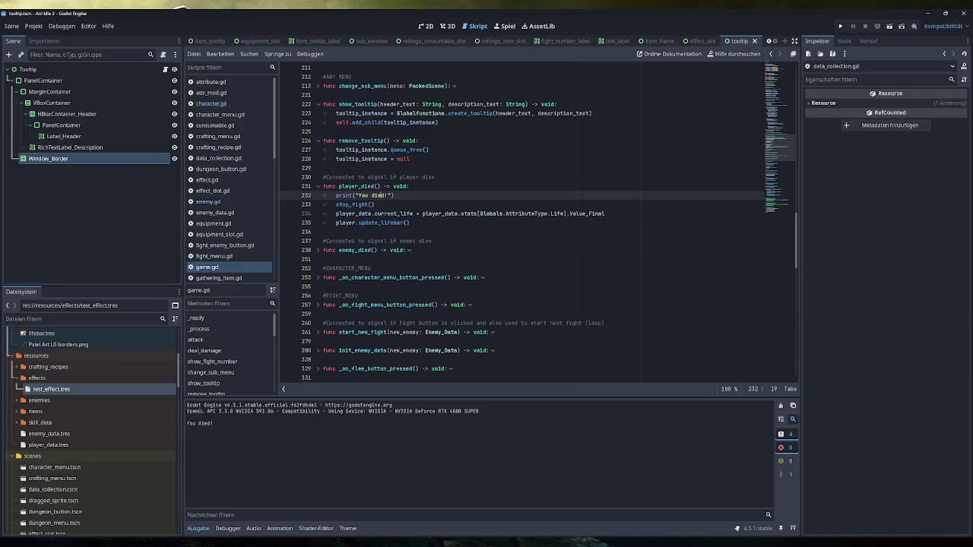
click(410, 223)
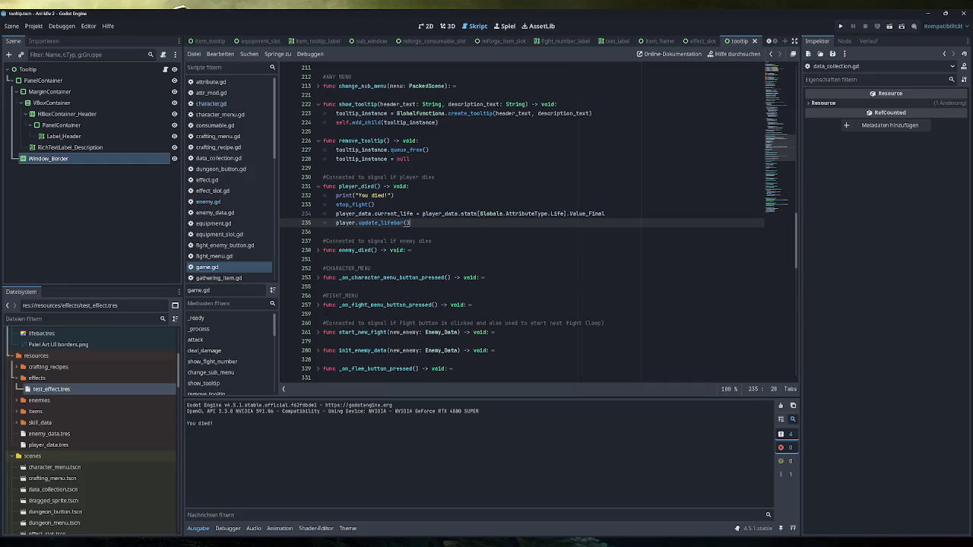
key(Return)
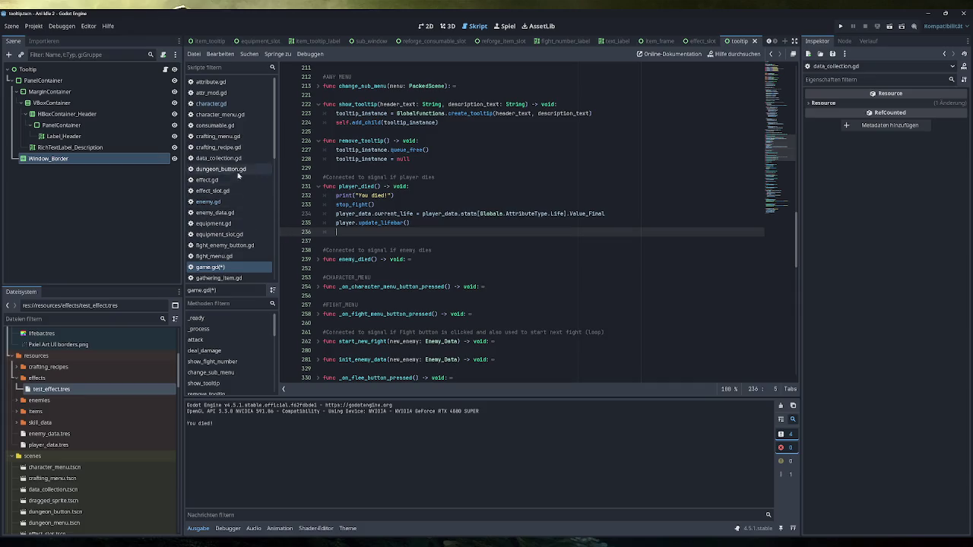
Add player_data.effect_dict.clear() and player.update_effect_container() to player_died.
scroll(246, 222, down, 3)
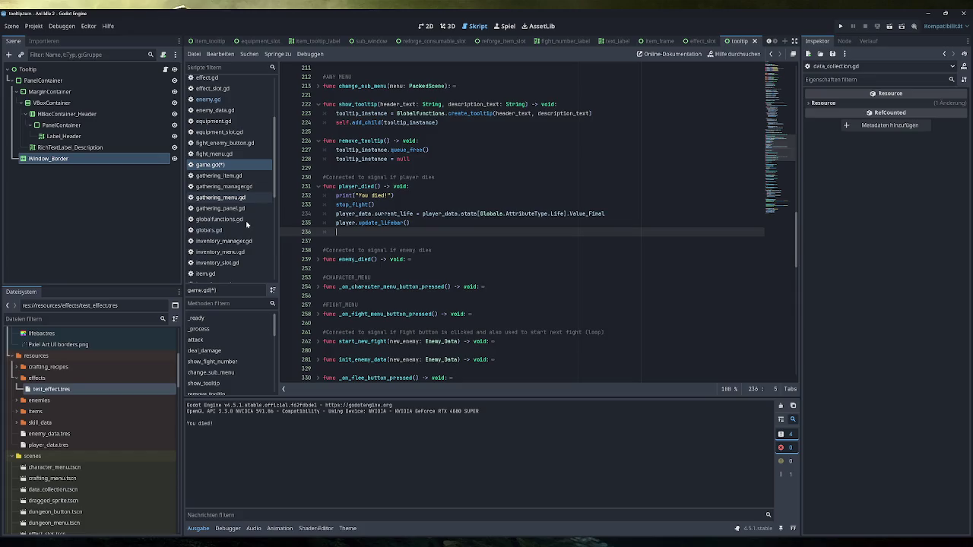
scroll(247, 229, down, 5)
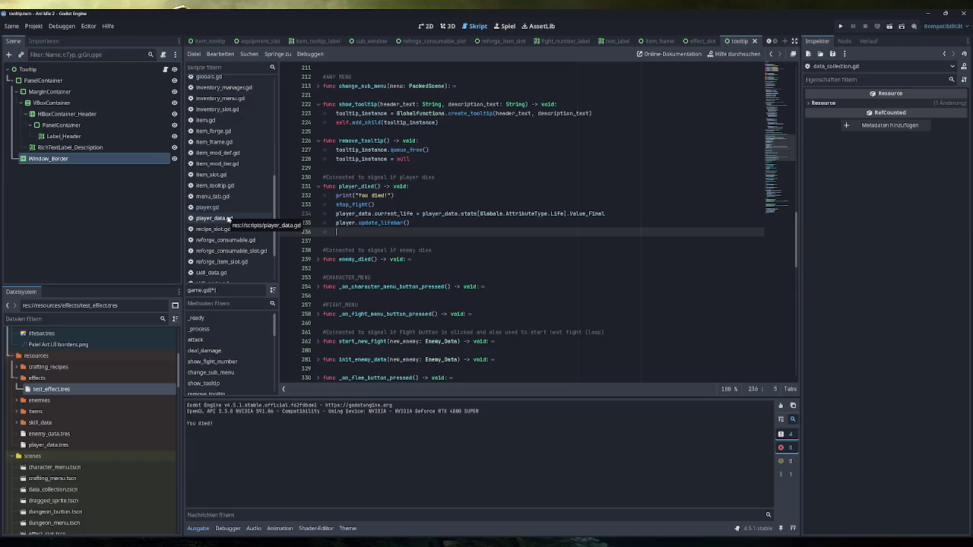
text(player_data)
text(.)
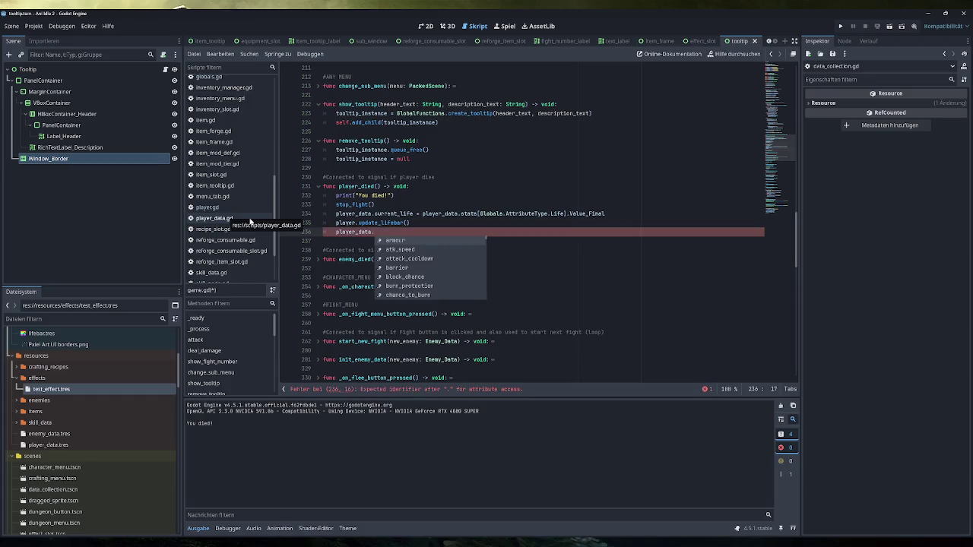
text(eff)
key(Return)
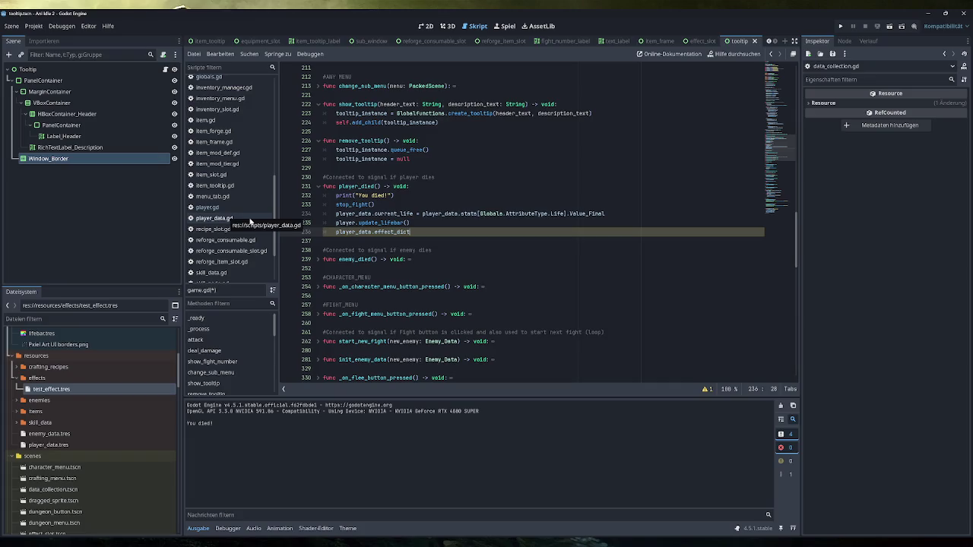
text(.clear)
key(Return)
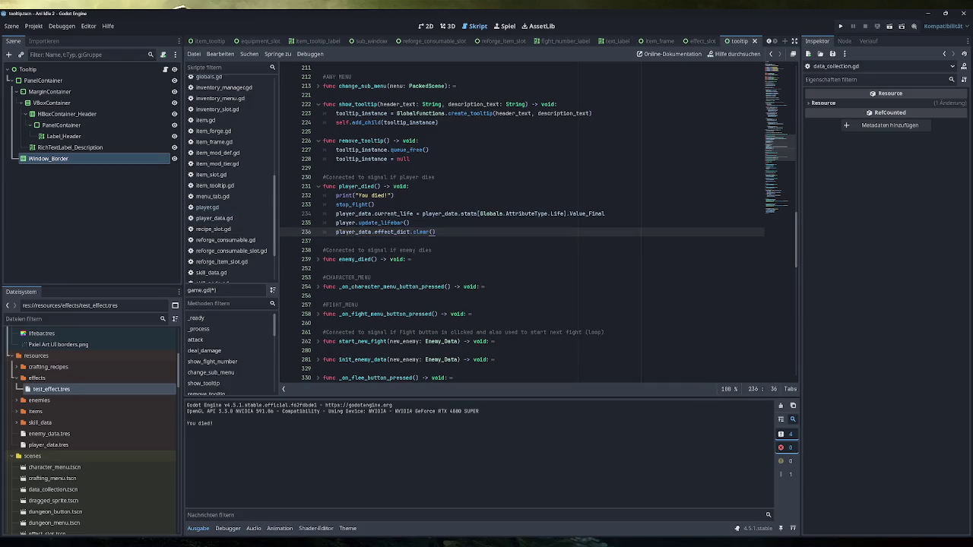
key(Return)
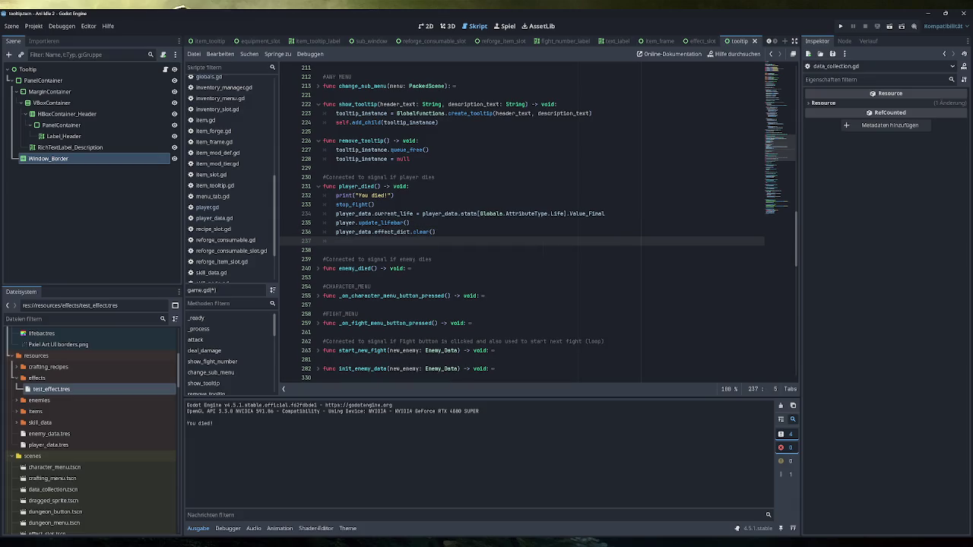
text(player.)
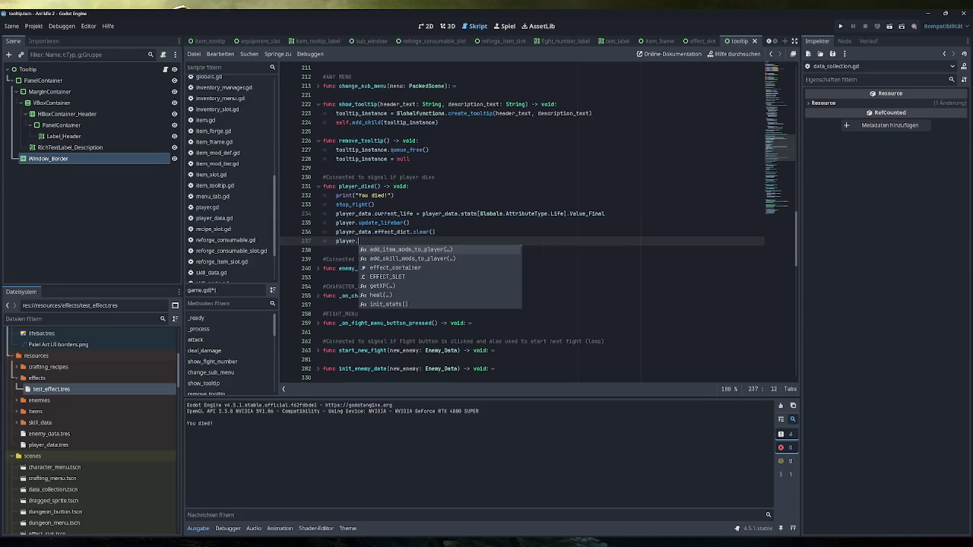
text(update)
key(Return)
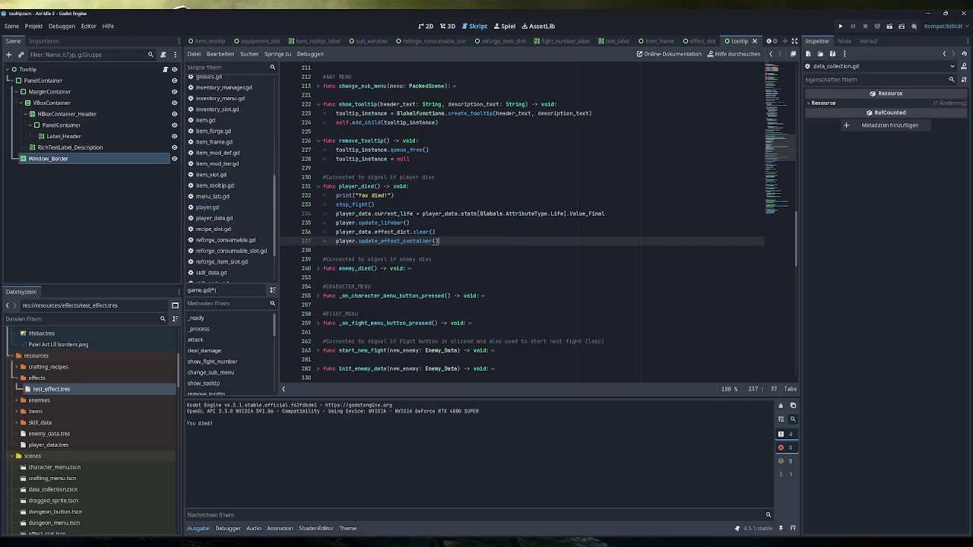
Add a #Clear Effects comment, complete stop_fight() with brackets, and add a Reset Life comment.
click(410, 223)
key(Return)
text(#C)
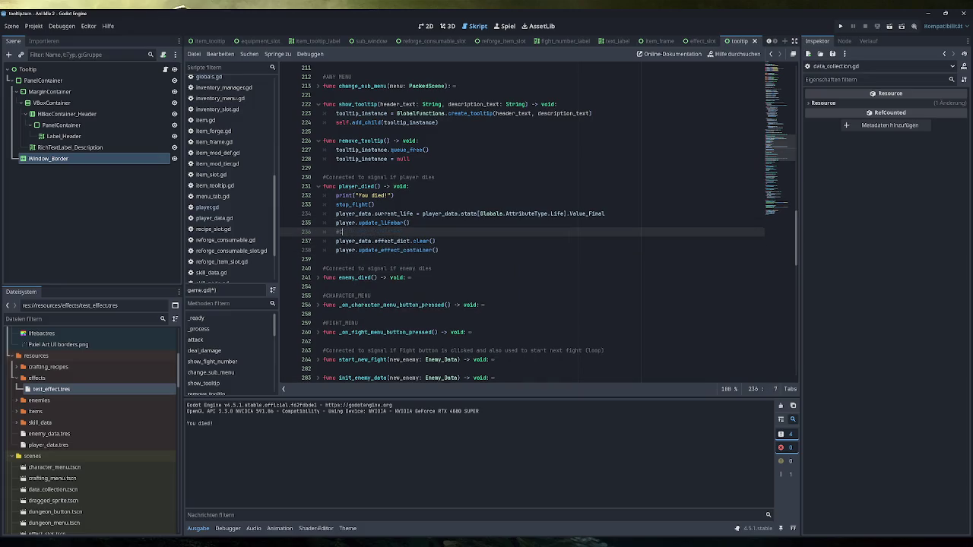
text(lear Effects)
click(372, 205)
text(())
key(Return)
text(#)
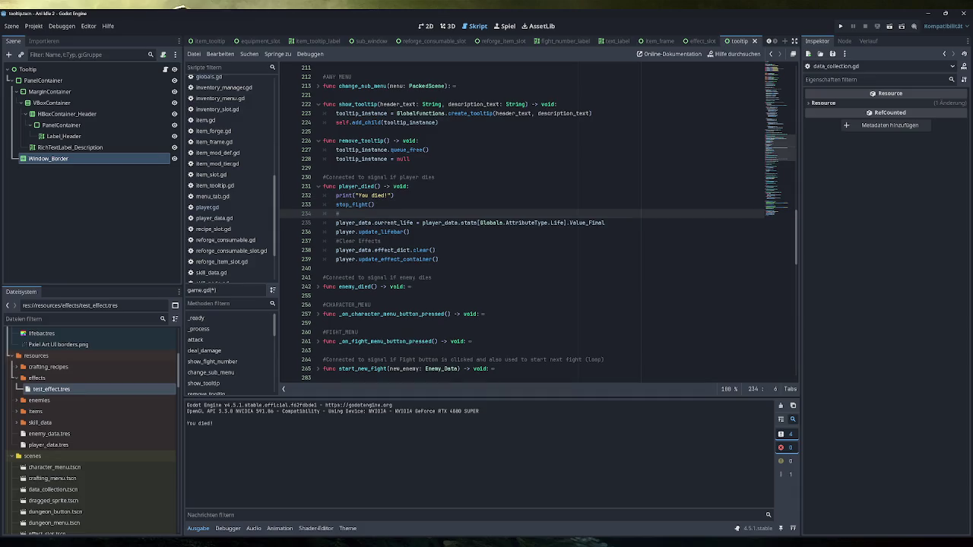
text(Reset Life)
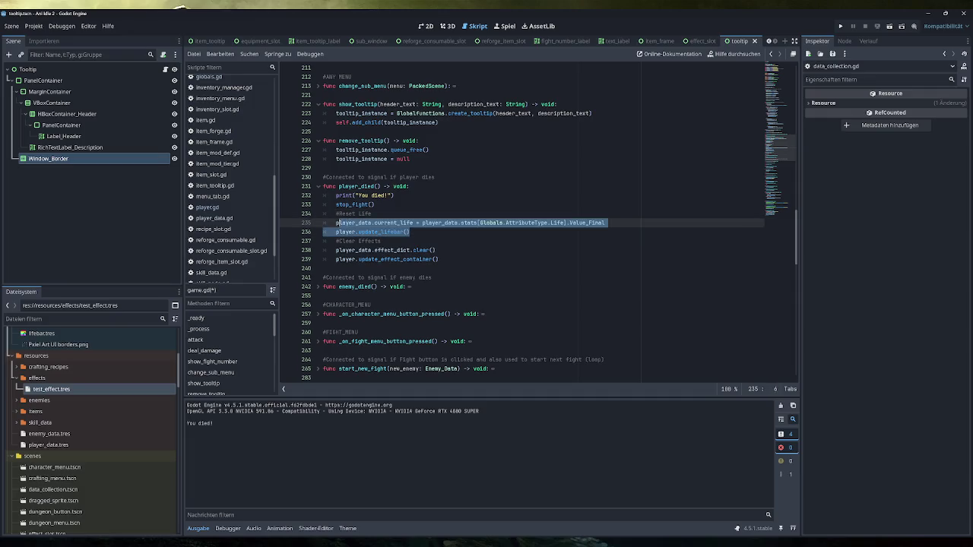
Rename the comment to #Reset Effects and unfold enemy_died.
click(381, 240)
key(shift+Down)
key(shift+Down)
key(shift+Up)
key(shift+Up)
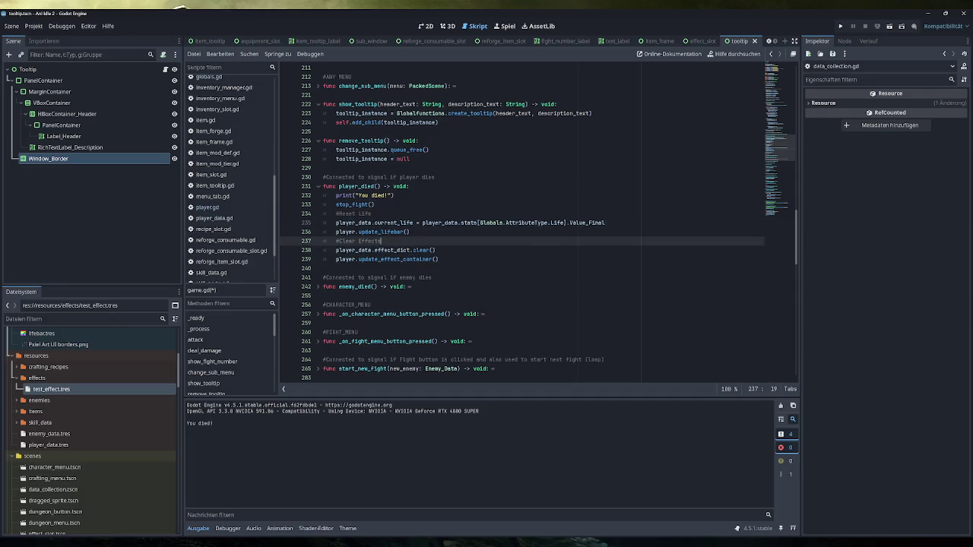
double_click(348, 241)
text(Reset)
click(319, 288)
scroll(318, 290, down, 4)
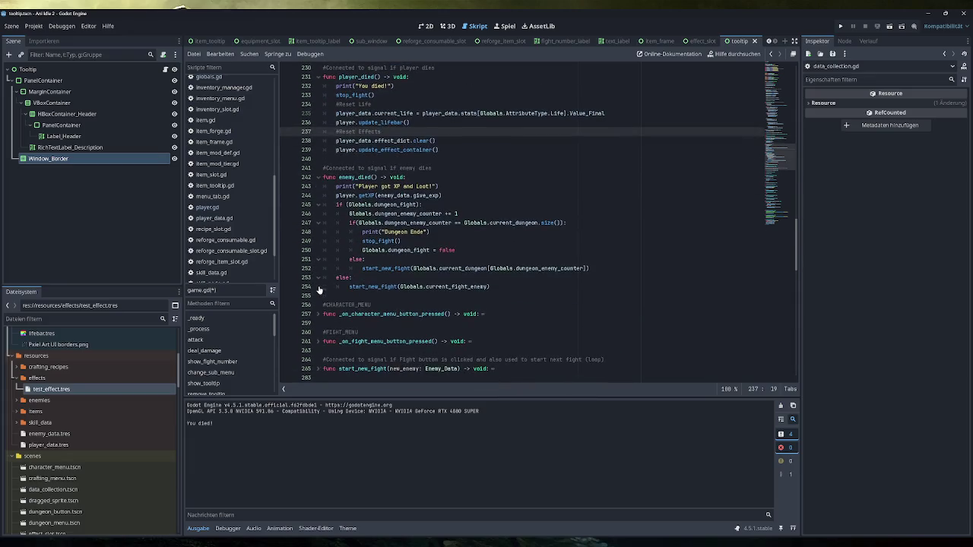
Paste the Reset Effects lines after getXP in enemy_died, changing player_data to enemy_data.
scroll(537, 219, up, 1)
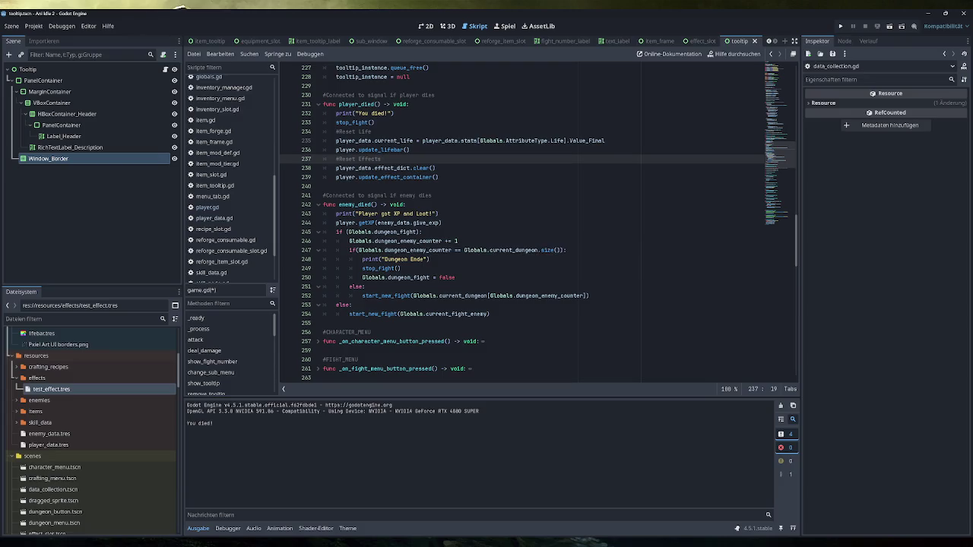
click(400, 268)
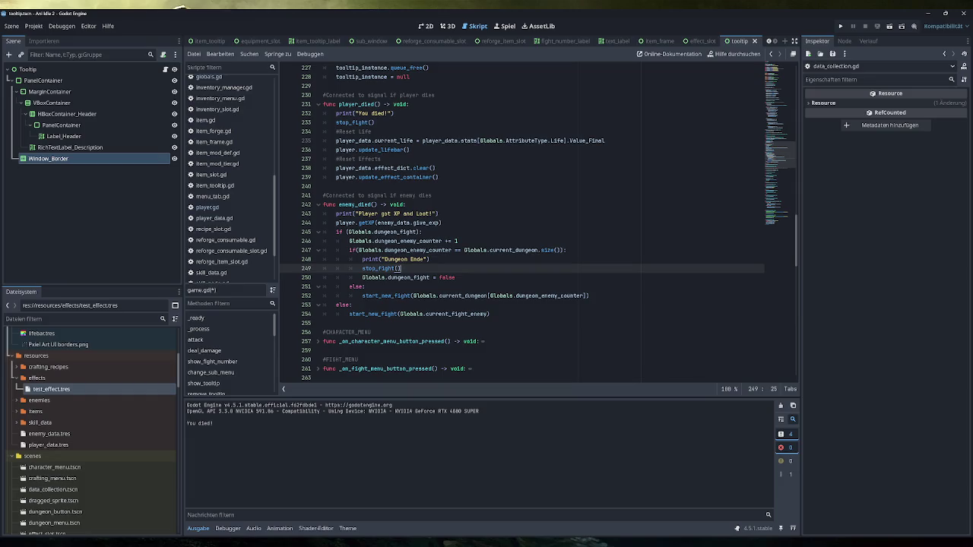
drag(435, 168, 336, 159)
key(ctrl+c)
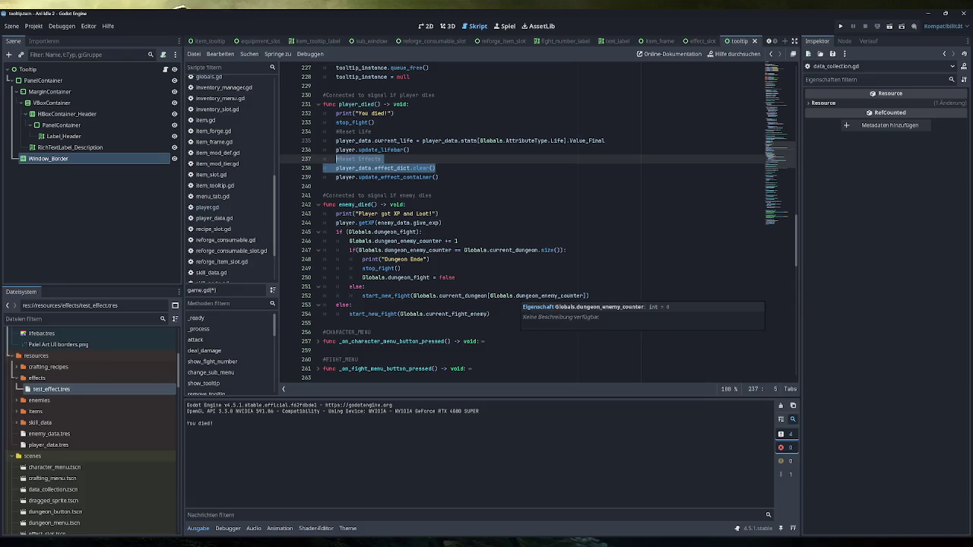
drag(363, 295, 590, 295)
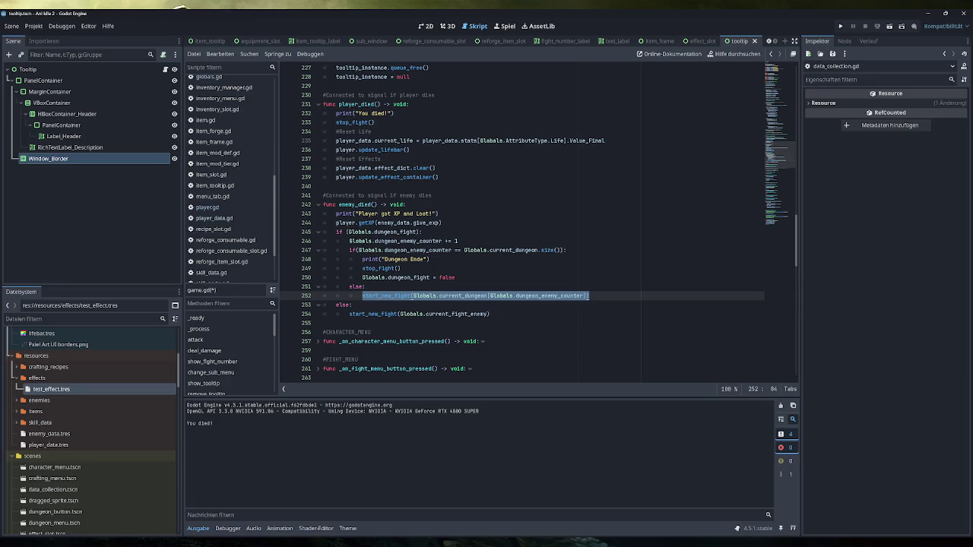
click(441, 223)
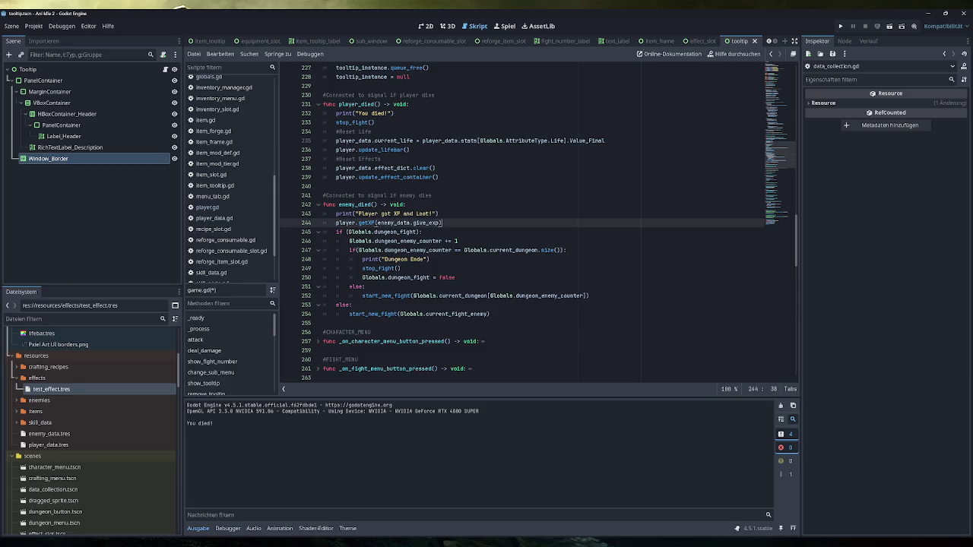
key(Return)
key(ctrl+v)
drag(335, 241, 358, 241)
text(enemy)
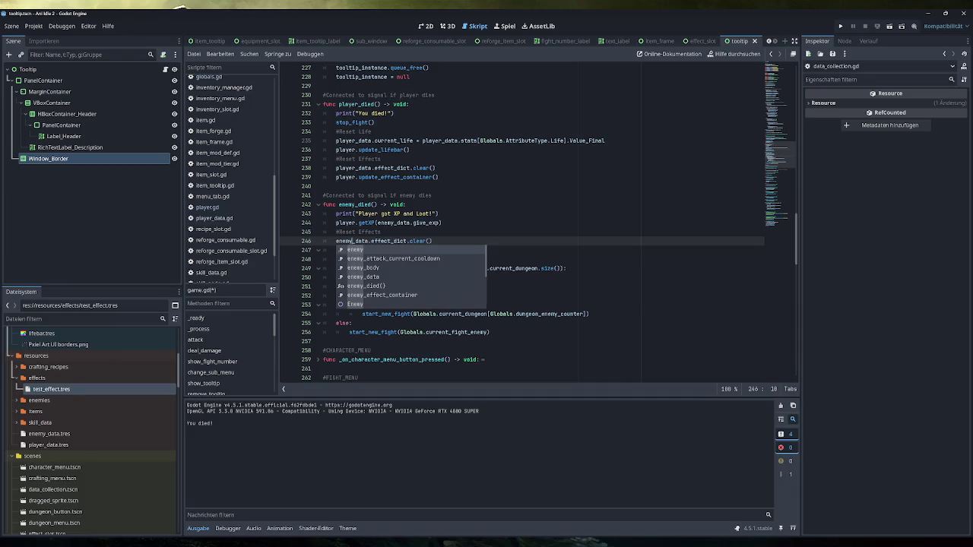
Add enemy.update_effect_container() below the enemy's effect clear and save game.gd.
click(381, 159)
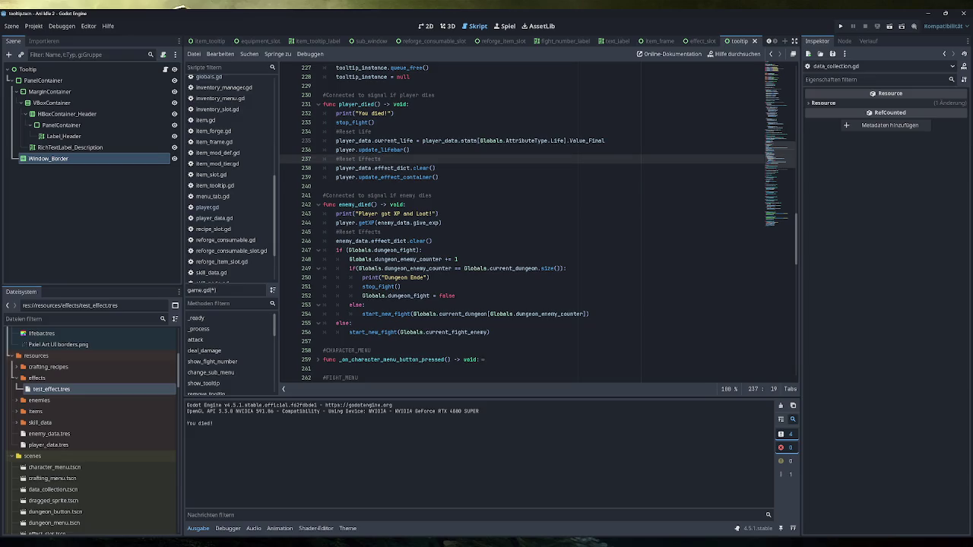
drag(439, 177, 336, 178)
key(ctrl+c)
click(433, 241)
key(Return)
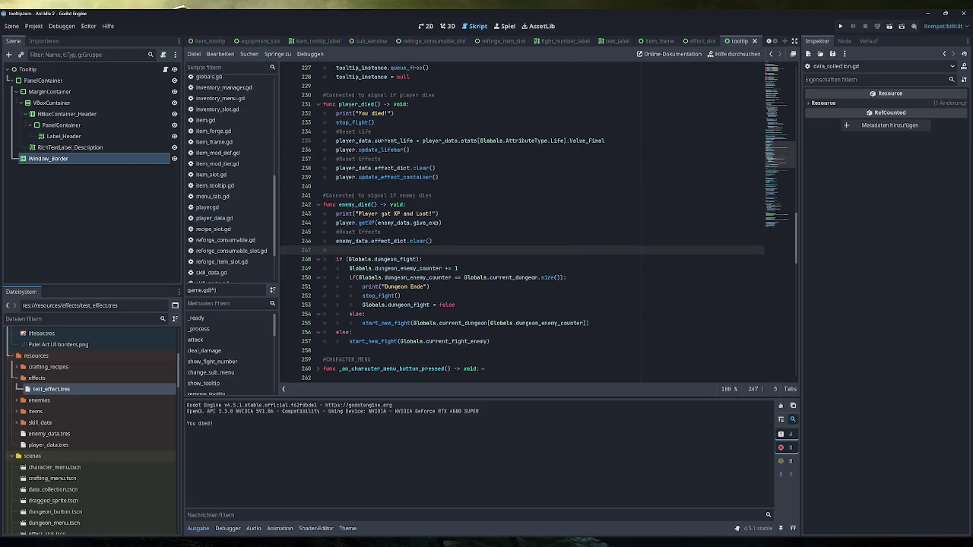
key(ctrl+v)
key(Return)
text(enemy)
click(435, 250)
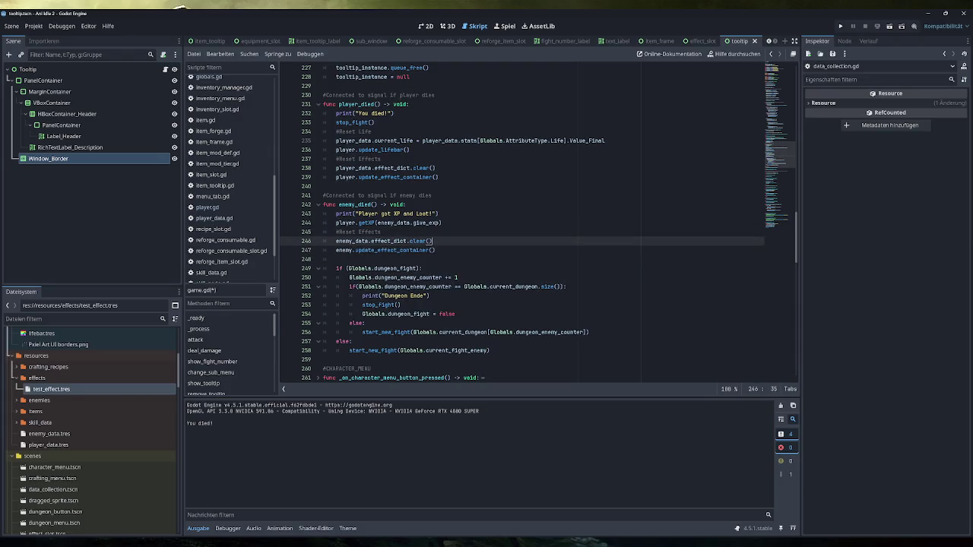
key(ctrl+s)
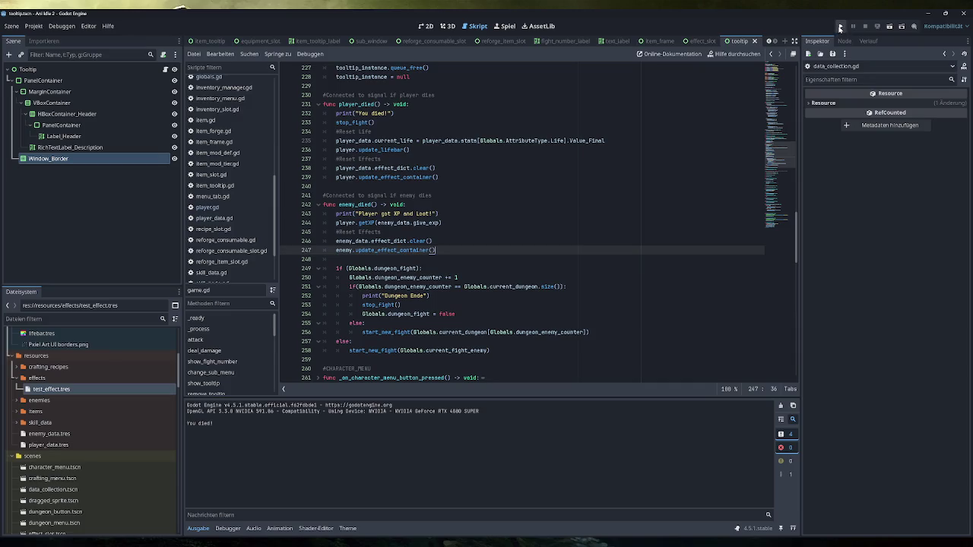
Run the game, apply test effects, and start a Green Slime fight with effects on both fighters.
click(839, 25)
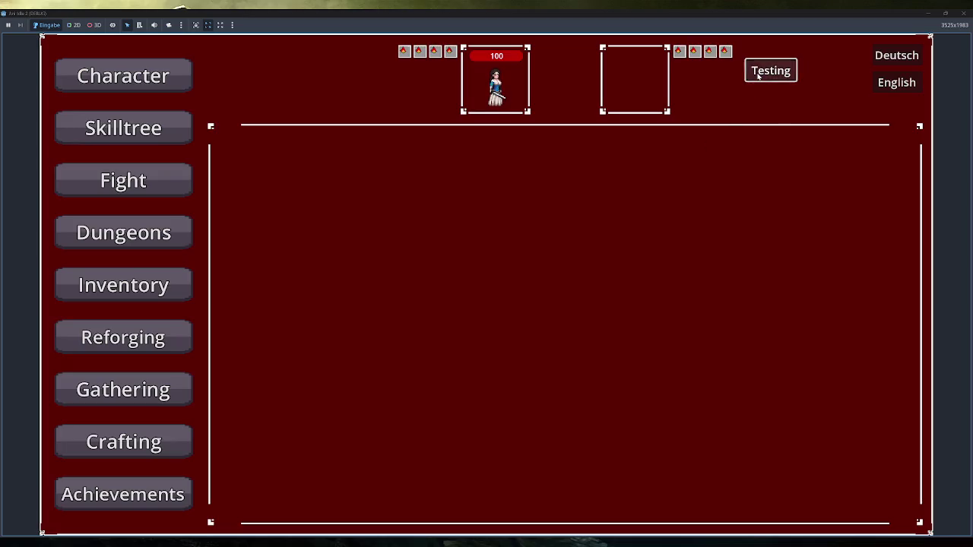
click(758, 76)
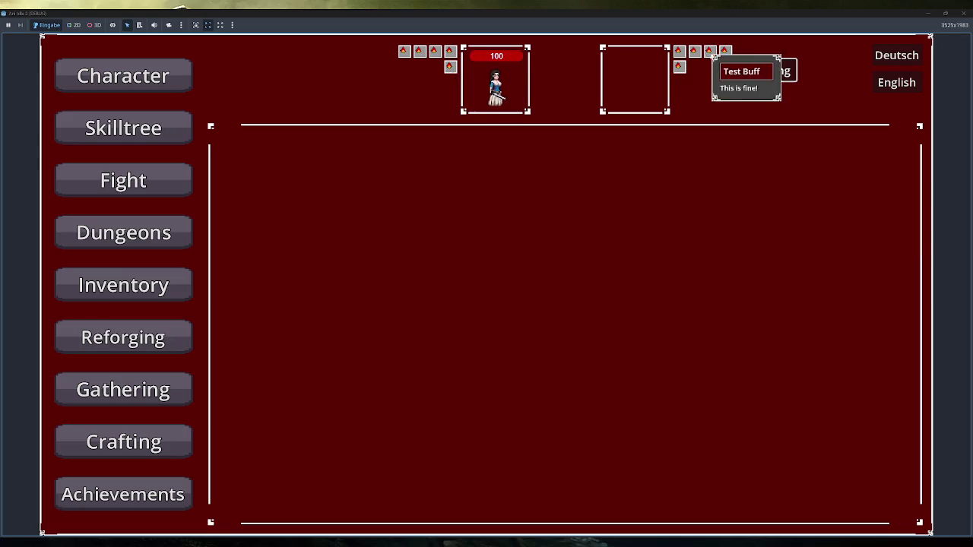
click(173, 182)
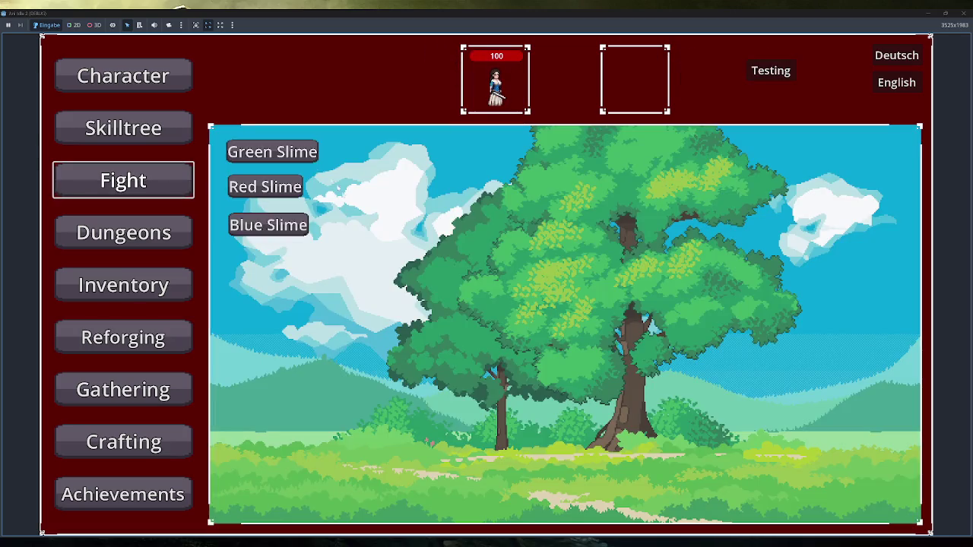
click(296, 155)
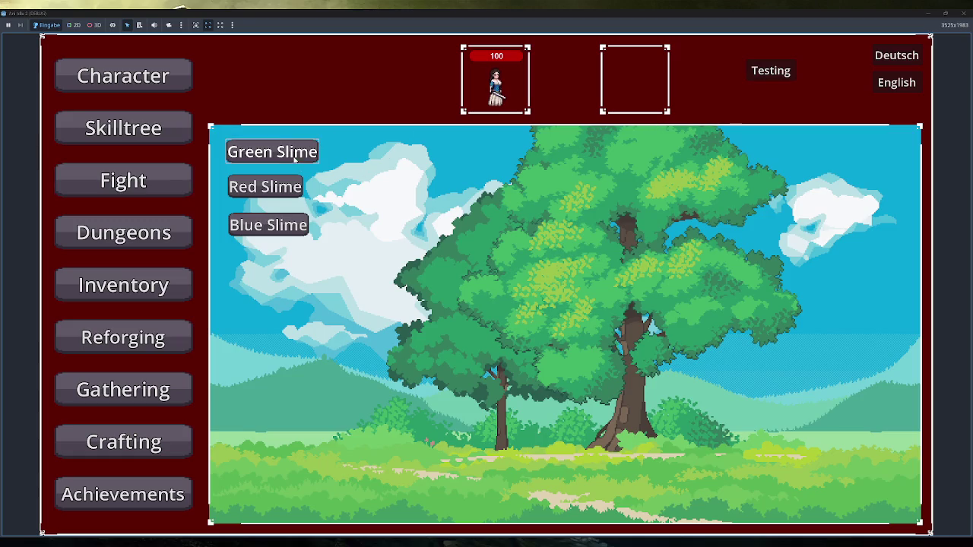
click(770, 70)
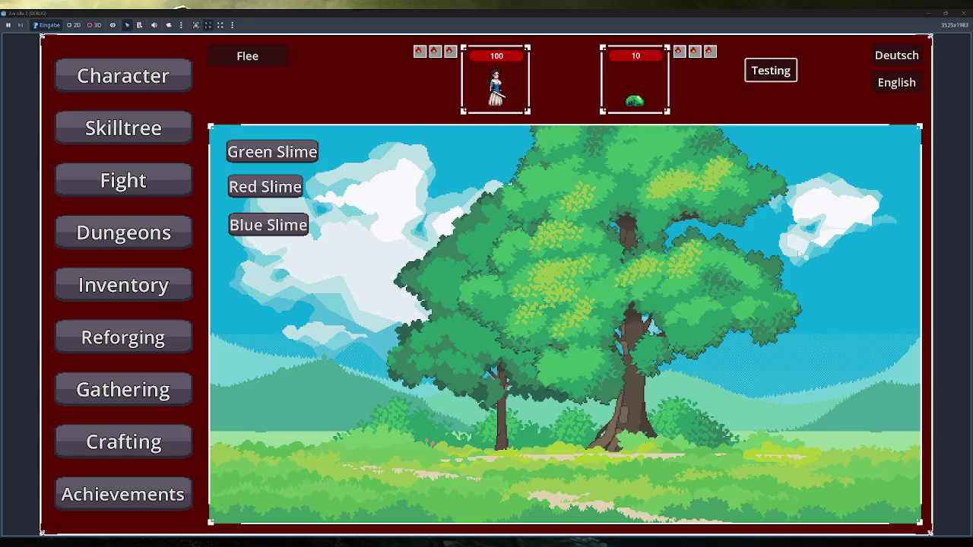
Equip the staff, add more test effects, let the enemy die, then close the game.
click(160, 286)
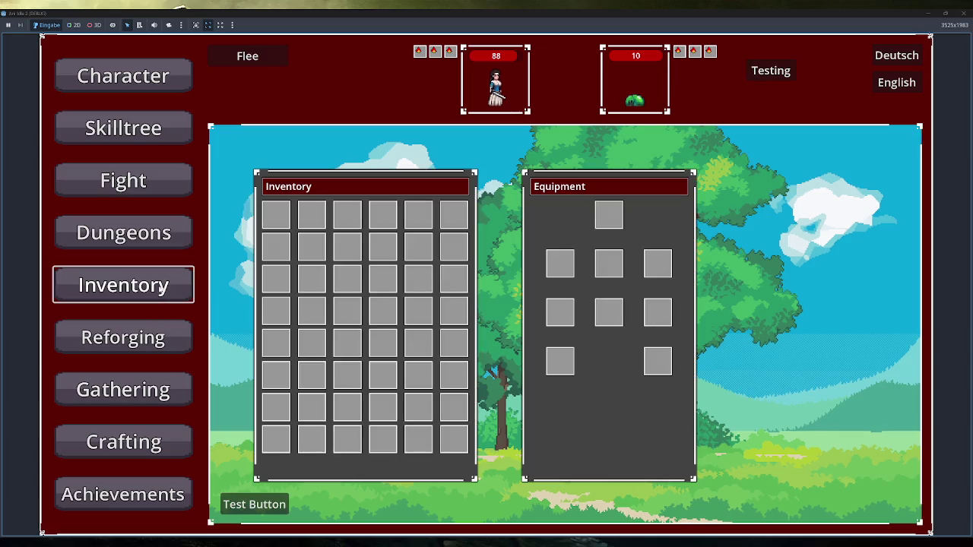
click(254, 504)
right_click(345, 215)
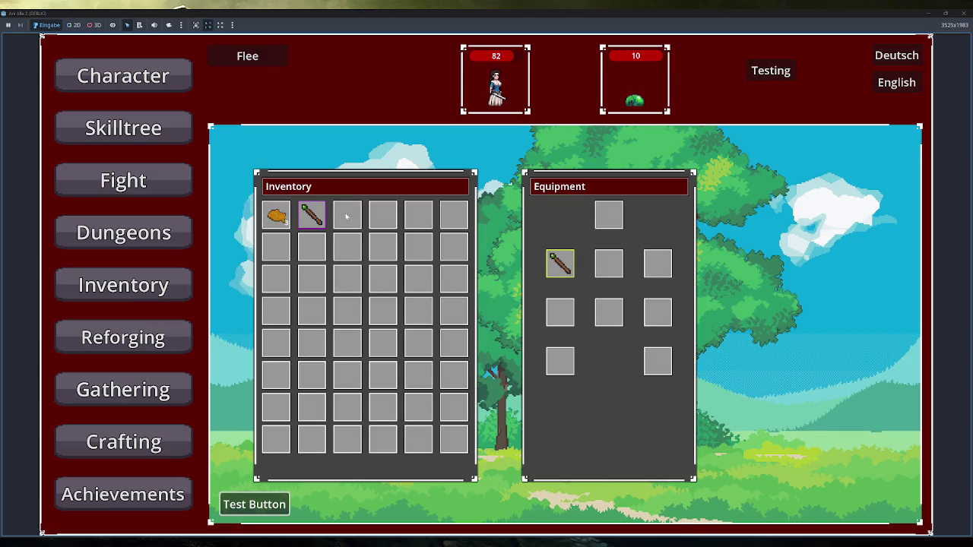
click(123, 75)
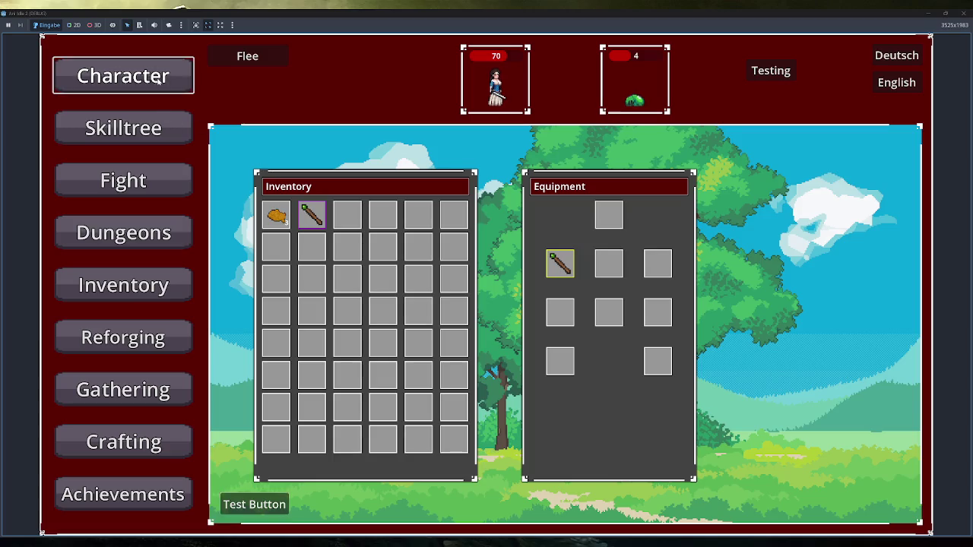
click(771, 70)
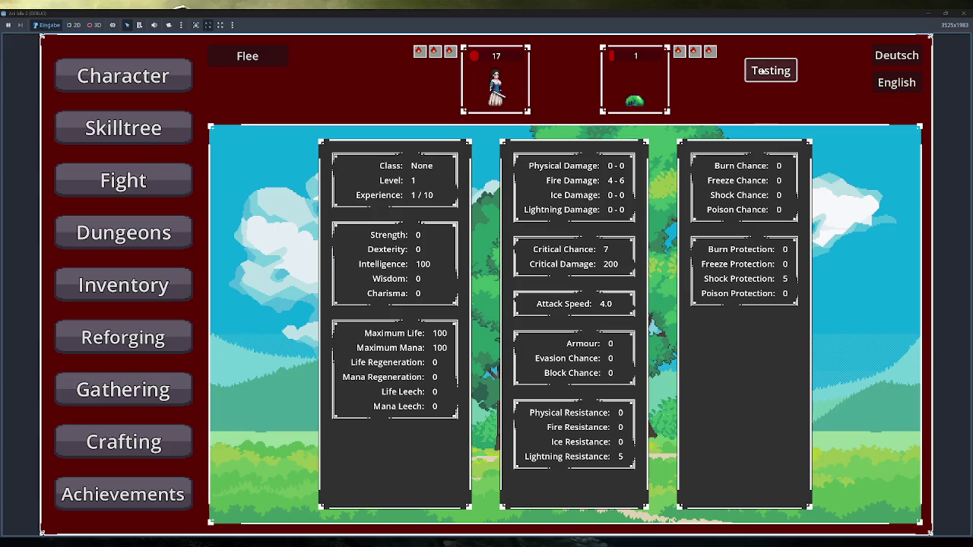
click(250, 61)
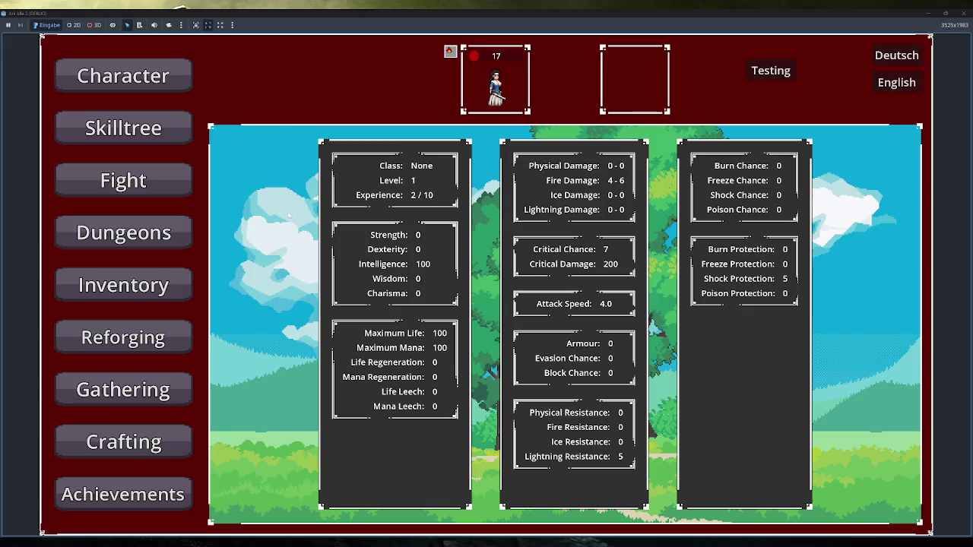
click(966, 13)
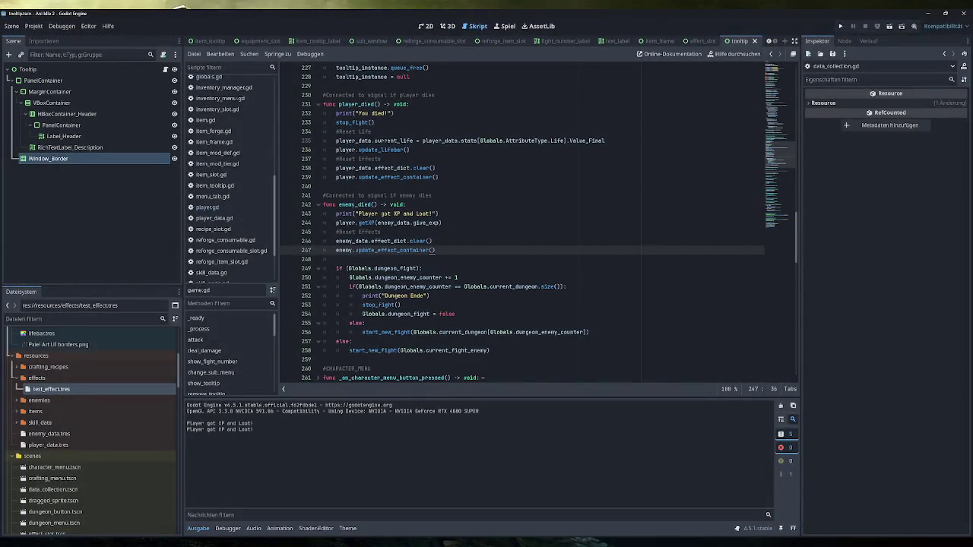
Scroll game.gd up to the _process effect loops, then switch to Obsidian.
scroll(531, 220, up, 3)
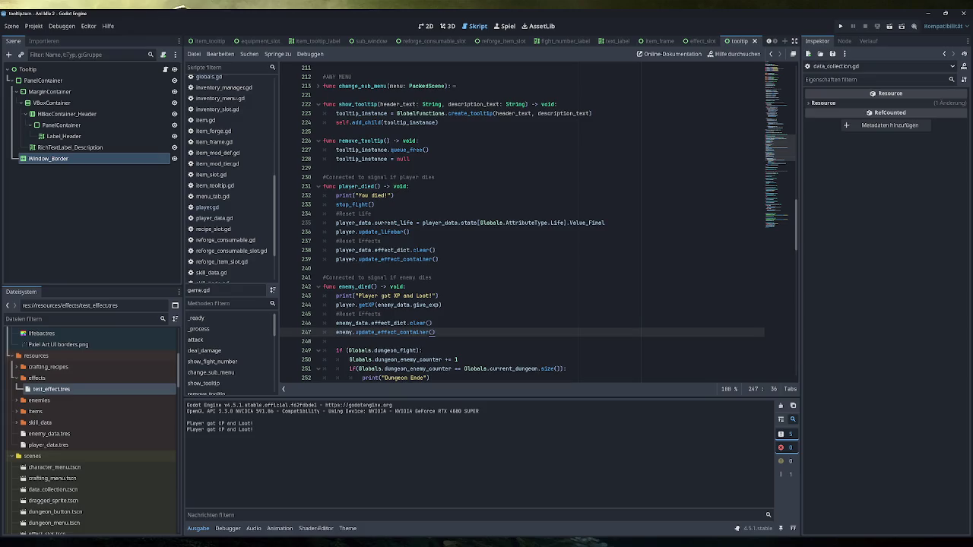
scroll(532, 220, up, 5)
scroll(532, 220, up, 7)
scroll(532, 221, up, 1)
scroll(532, 221, up, 2)
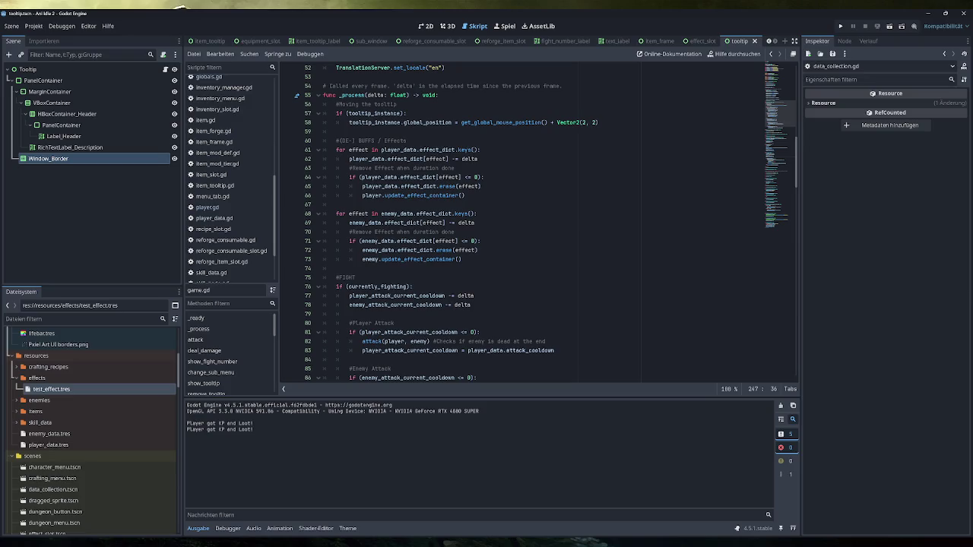
key(alt+Tab)
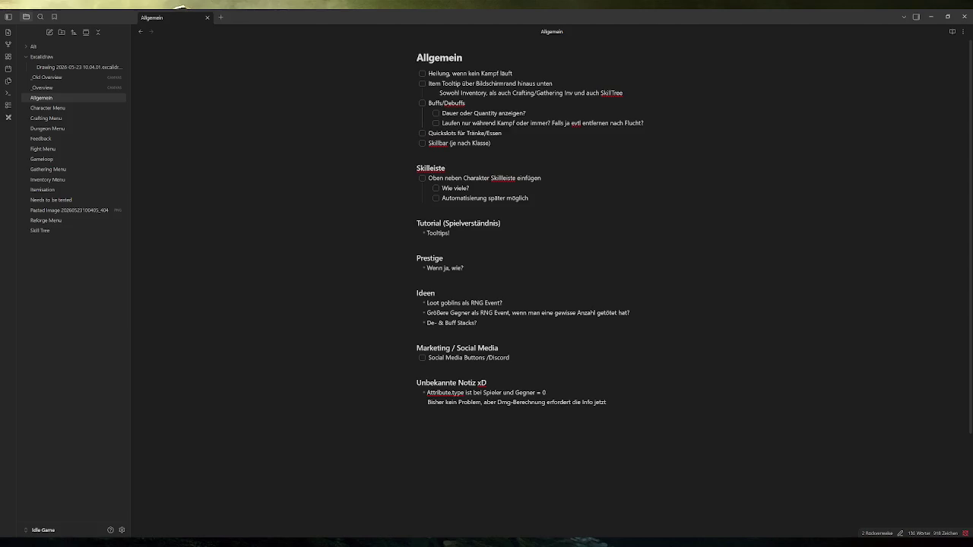
Return from Obsidian to game.gd in the Godot editor.
key(alt+Tab)
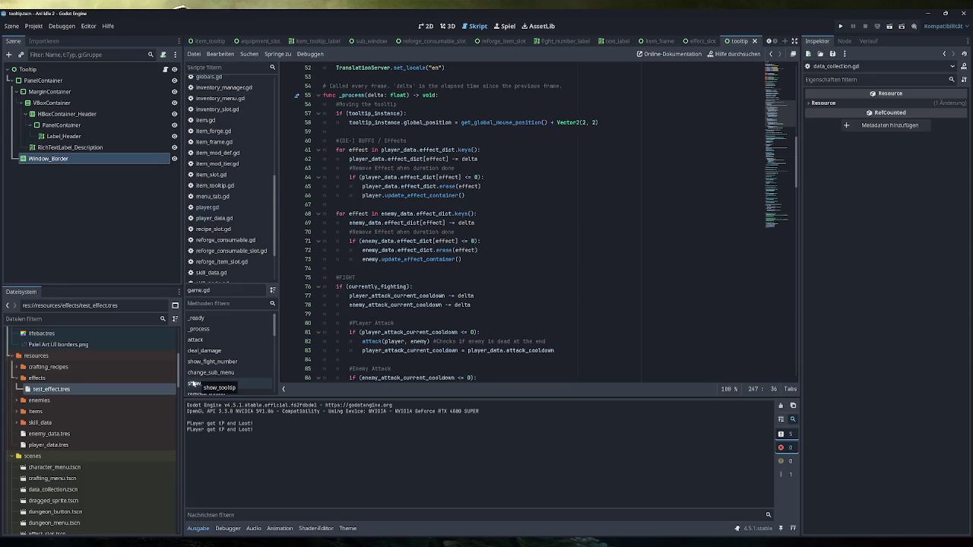
In effect.gd add func blubb() -> void: printing "blubb", then go back to game.gd.
scroll(226, 190, up, 5)
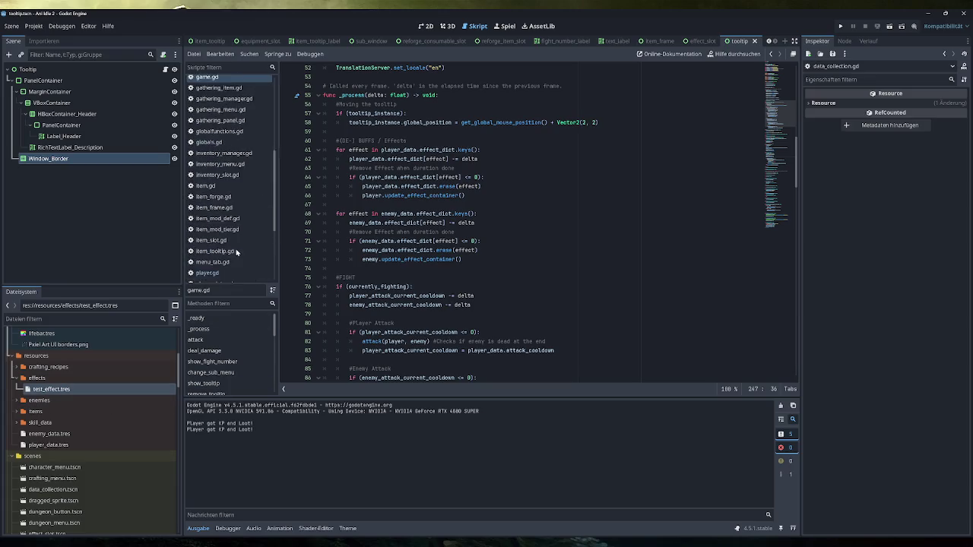
click(209, 117)
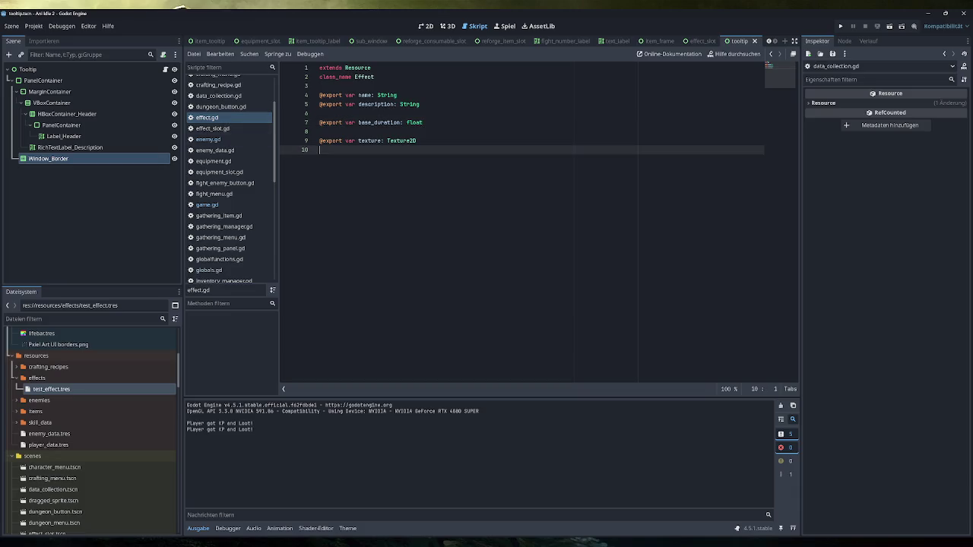
key(Return)
key(Return)
text(func )
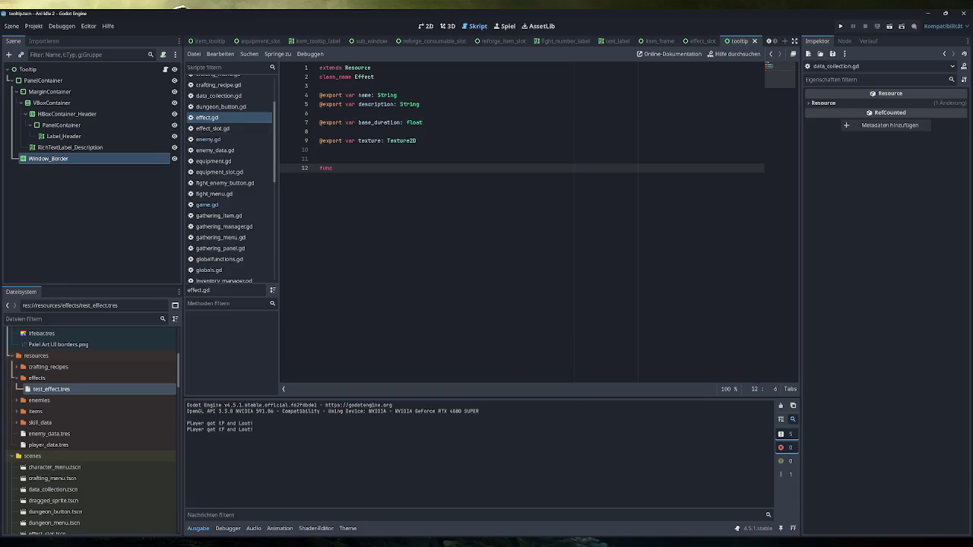
text(blubb() ->)
text( void:)
key(Return)
text(print("blubb)
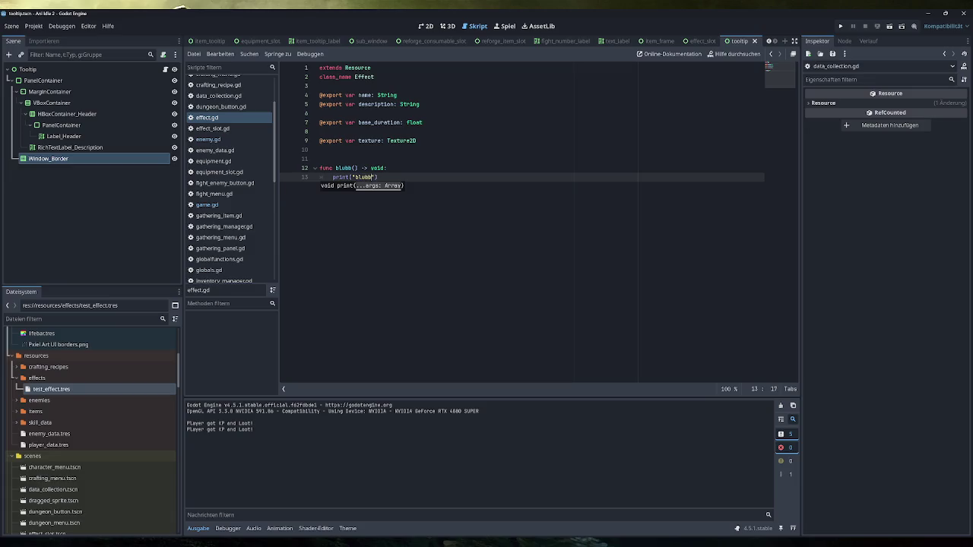
click(388, 168)
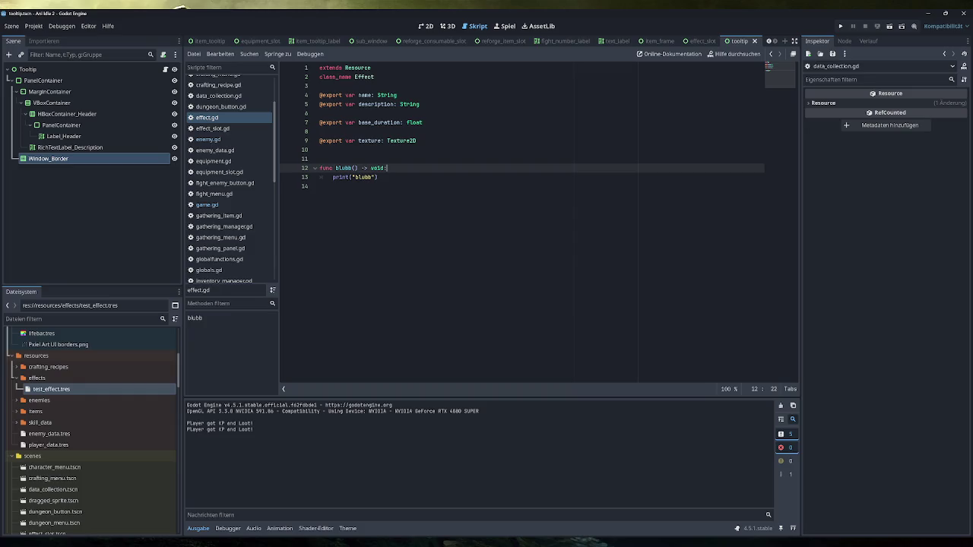
click(217, 205)
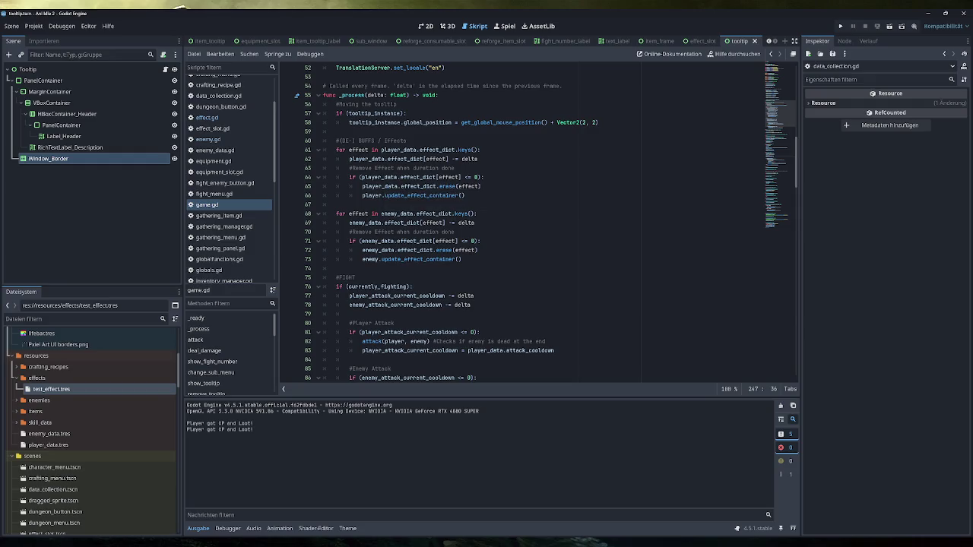
mouse_move(422, 159)
scroll(532, 228, up, 2)
click(373, 150)
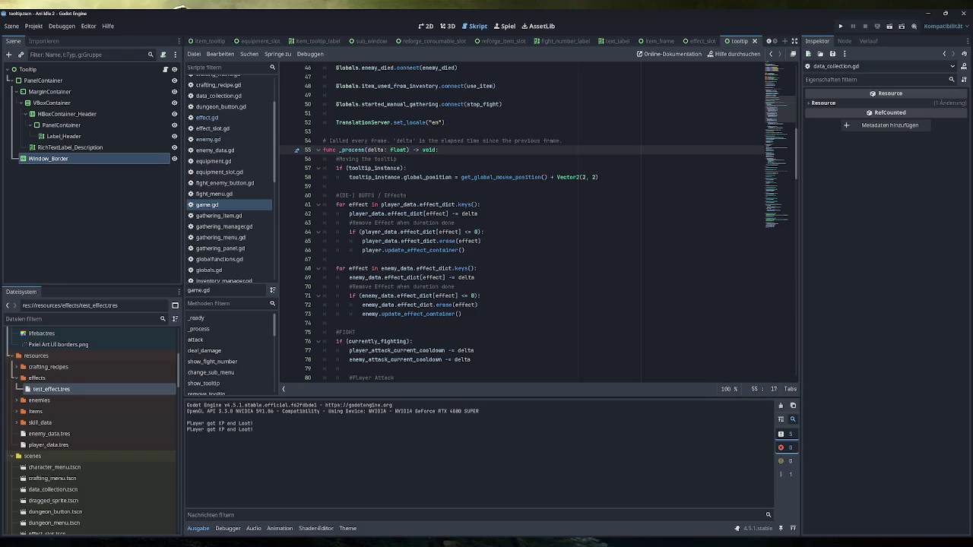
scroll(373, 149, down, 3)
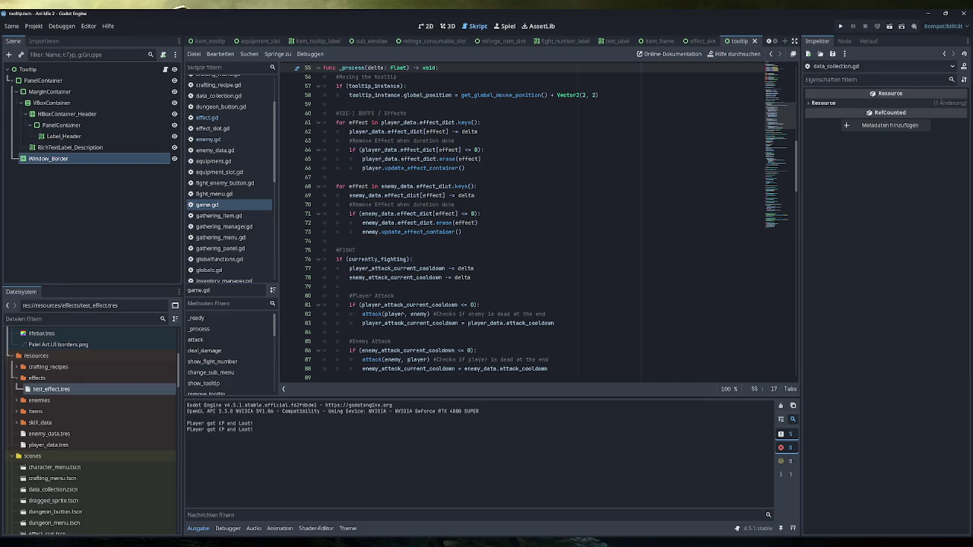
mouse_move(456, 276)
scroll(537, 222, up, 1)
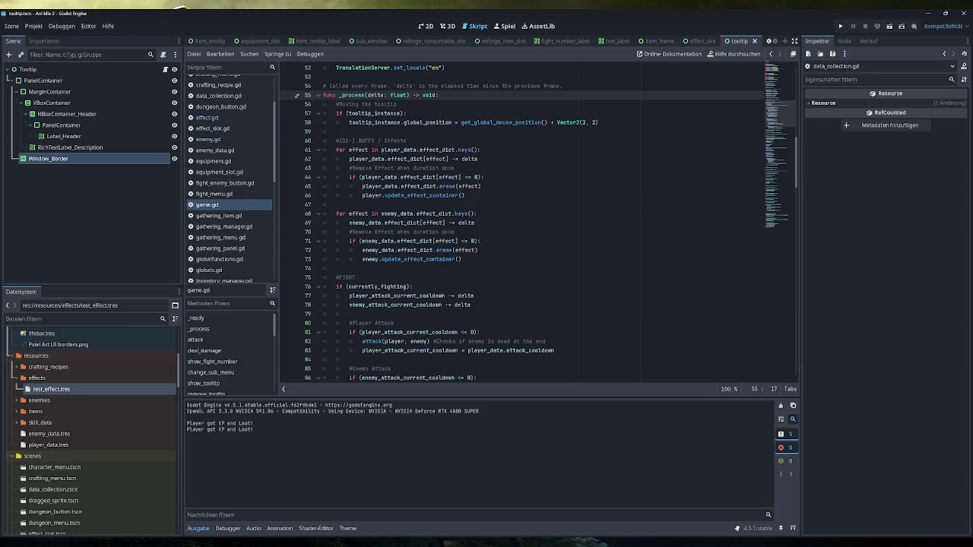
click(482, 186)
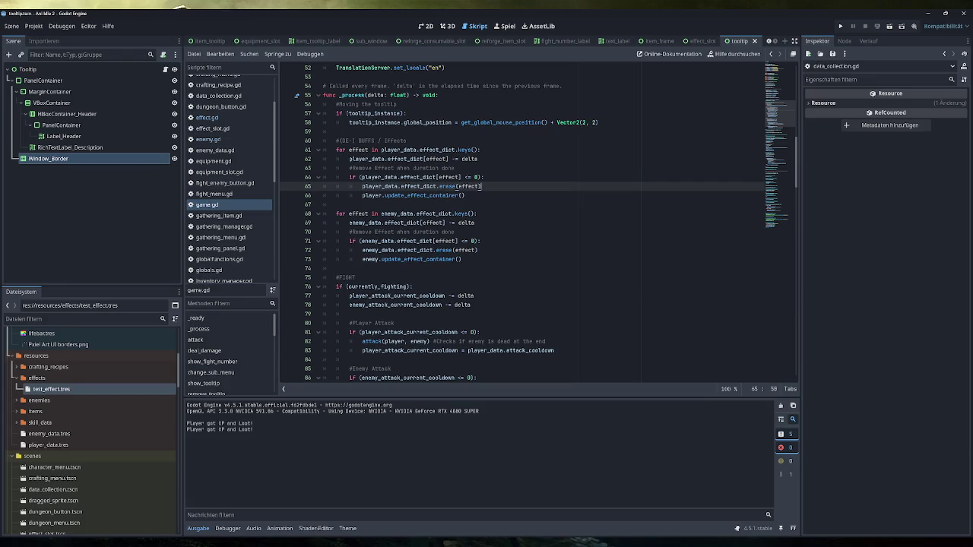
scroll(537, 222, up, 1)
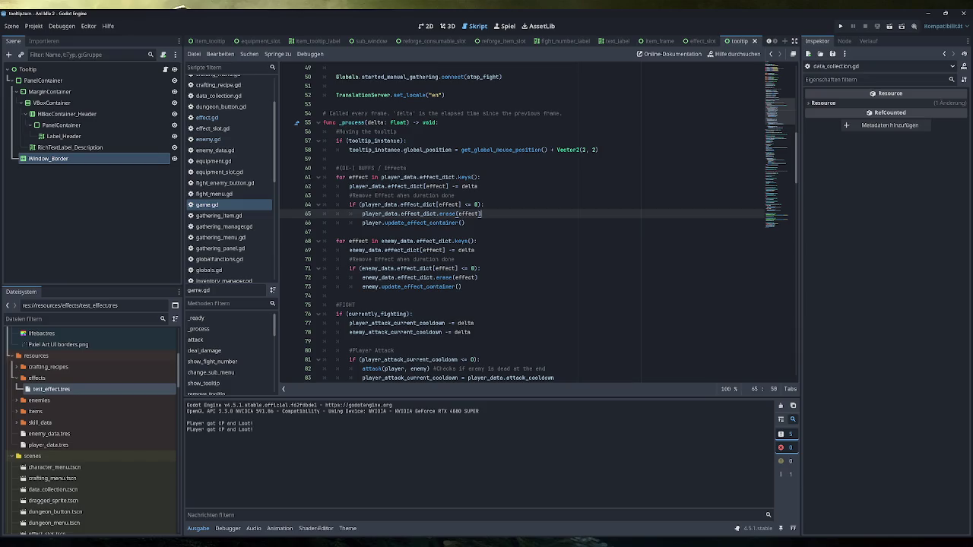
scroll(532, 228, down, 3)
drag(473, 241, 336, 240)
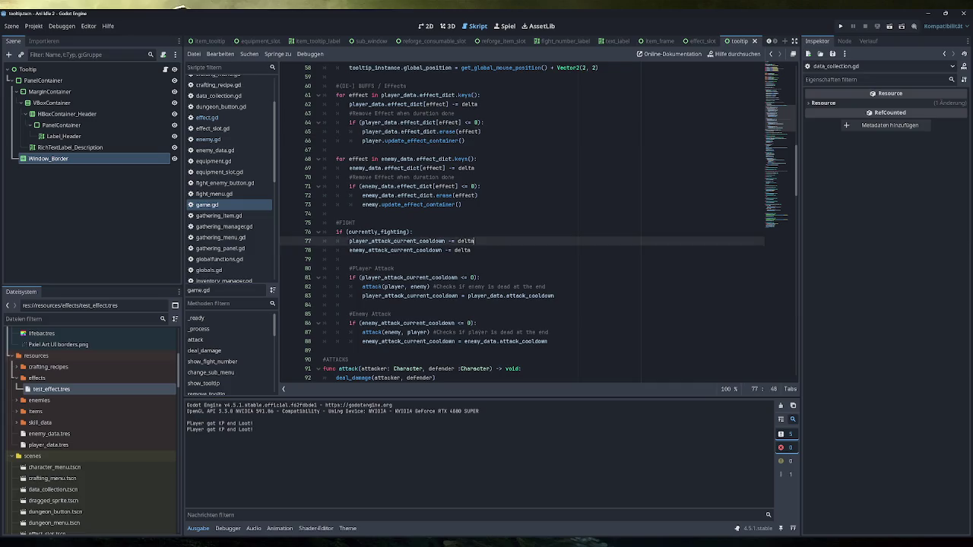
Insert a new indented line in game.gd after the player attack cooldown reset on line 83.
drag(471, 250, 349, 250)
click(471, 250)
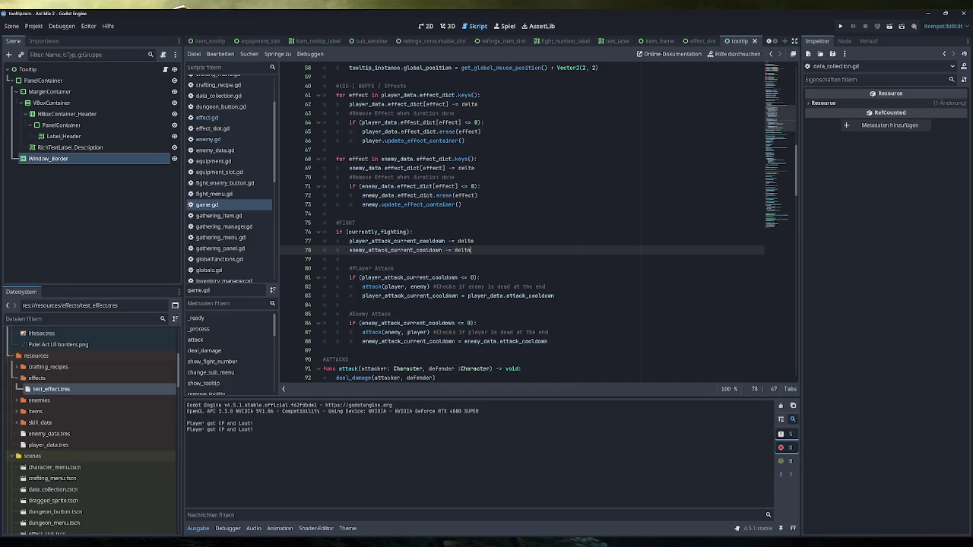
click(554, 296)
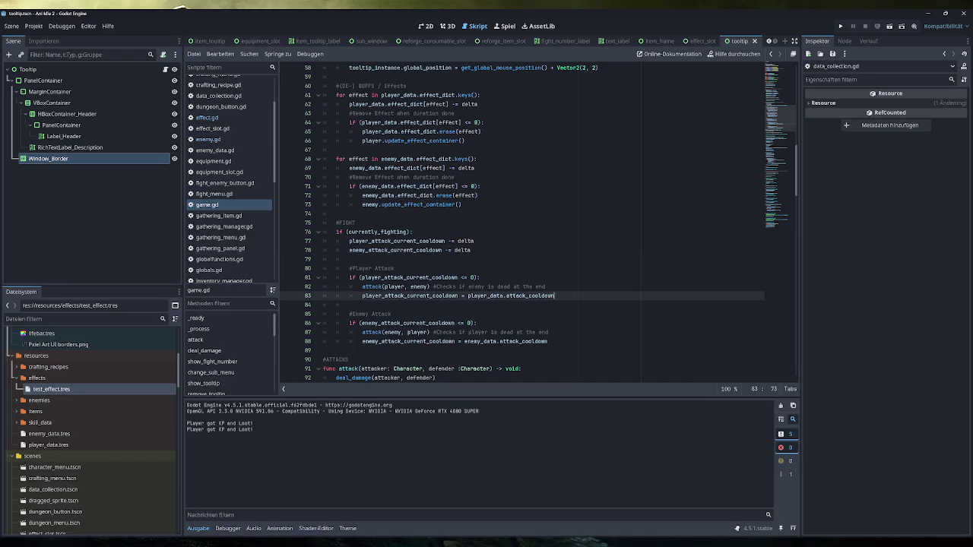
key(Return)
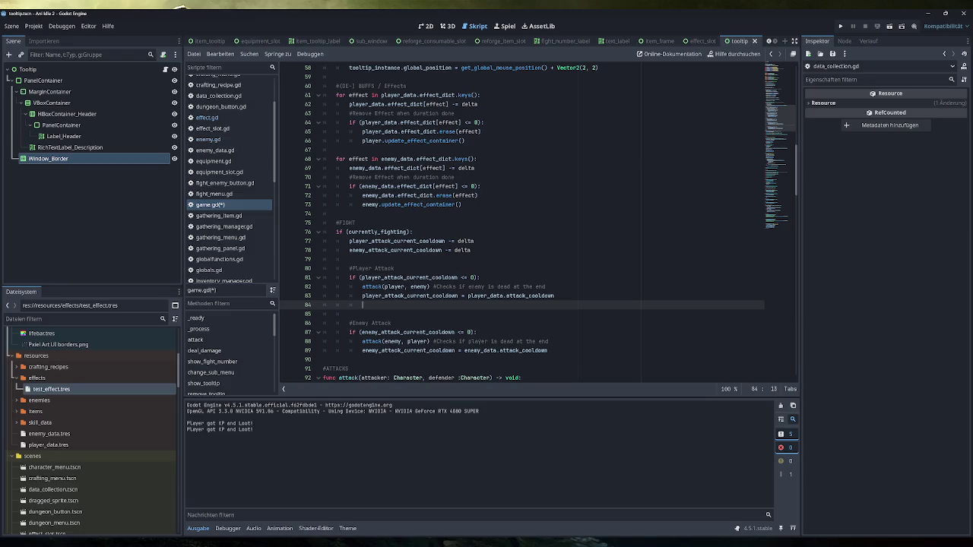
drag(480, 95, 337, 95)
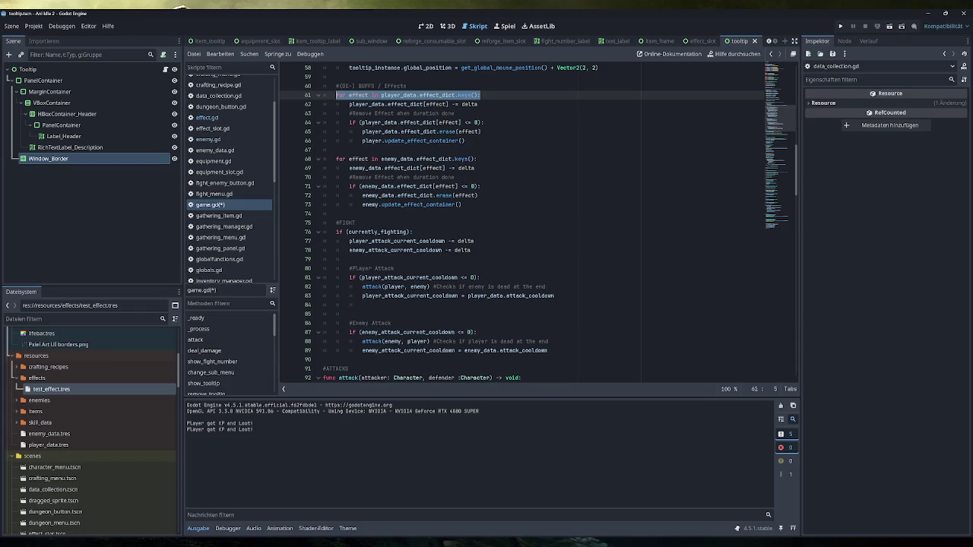
scroll(426, 190, up, 2)
drag(477, 159, 377, 159)
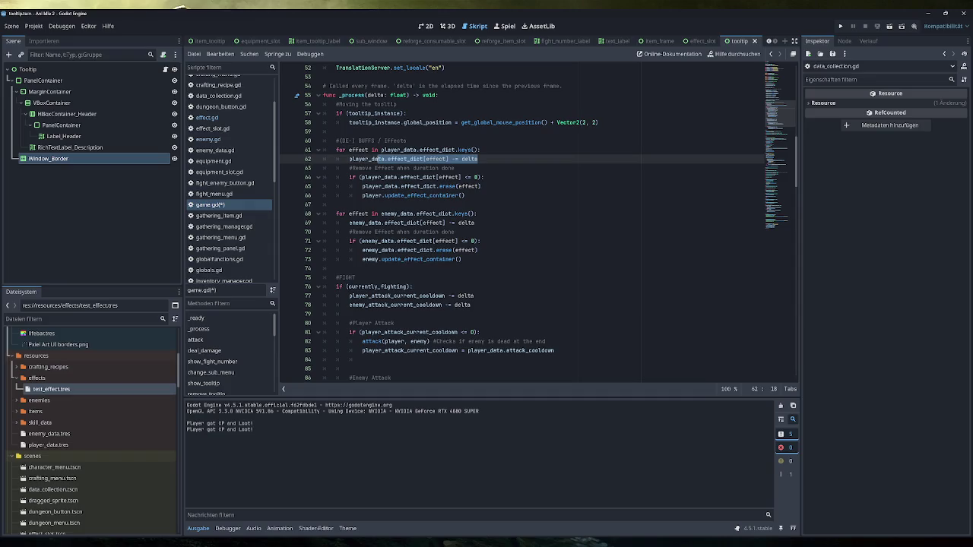
drag(348, 314, 349, 296)
click(474, 296)
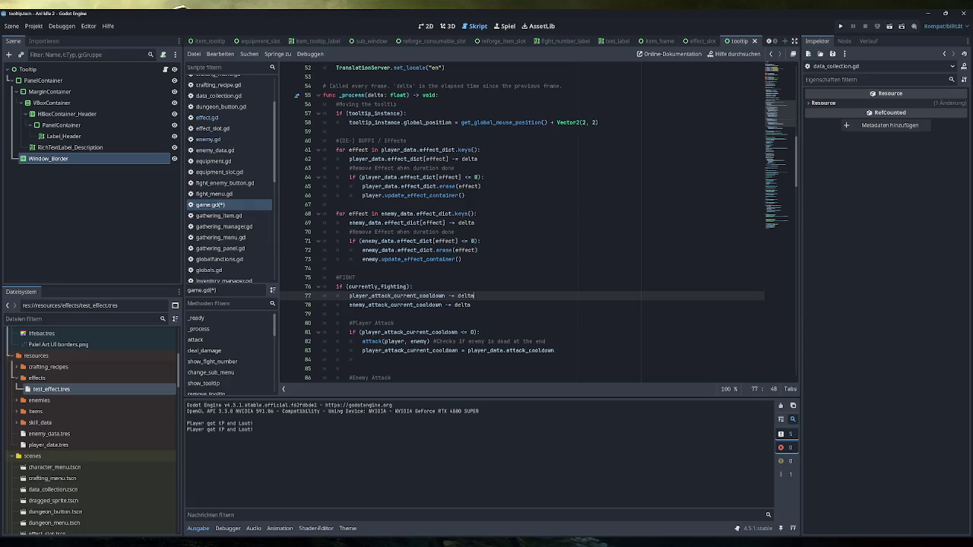
Start a new 'effect' line inside the player effect loop.
click(483, 177)
key(Up)
key(Up)
key(Up)
key(Return)
text(effect.blu)
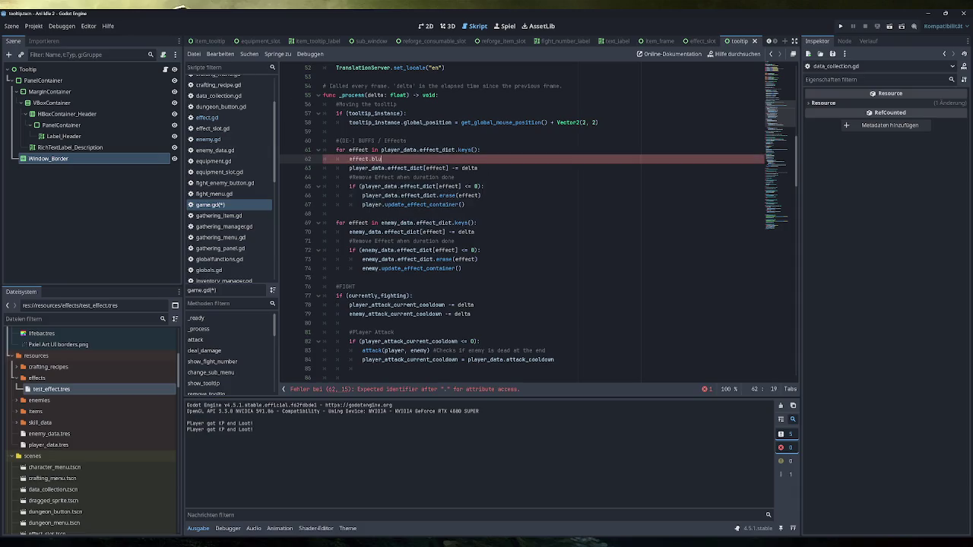
key(BackSpace)
Type both the player and enemy loop variables as ': Effect'.
click(370, 150)
text(: Eff)
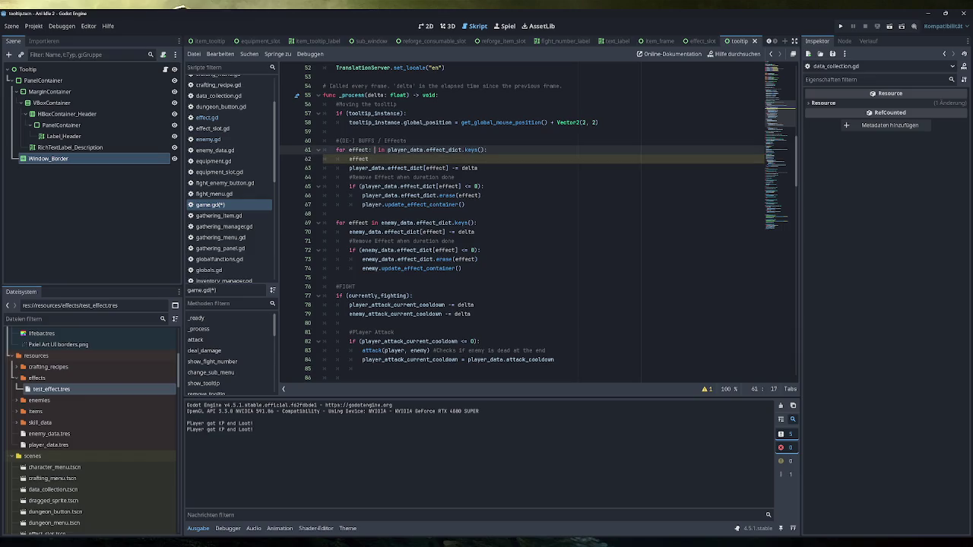
key(Return)
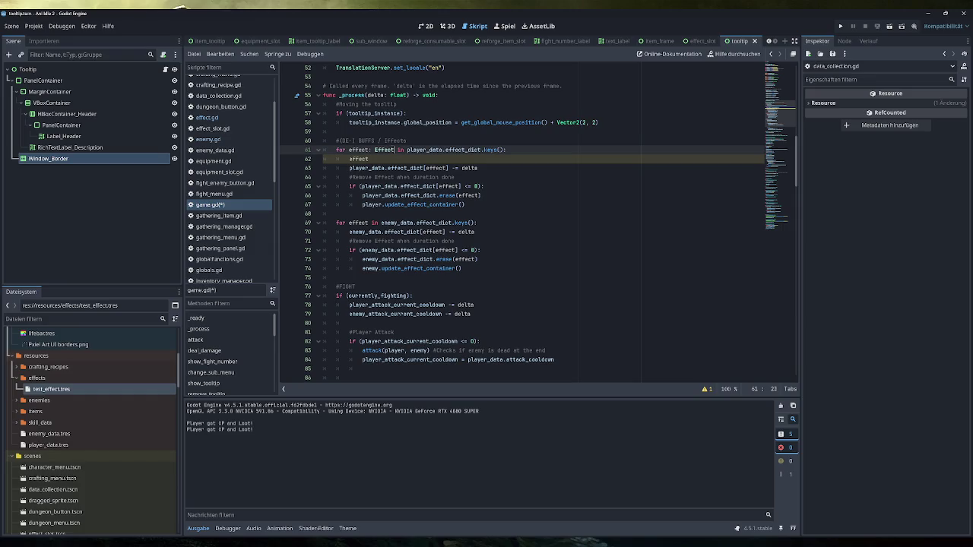
click(368, 223)
text(: Effect)
Complete the test call effect.blubb() and launch the game.
click(369, 159)
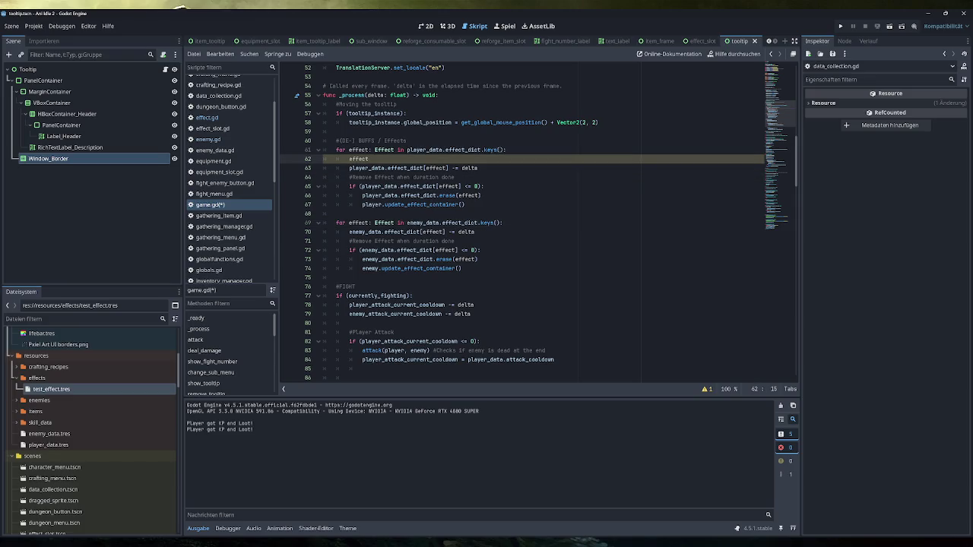
text(.blubb())
click(840, 26)
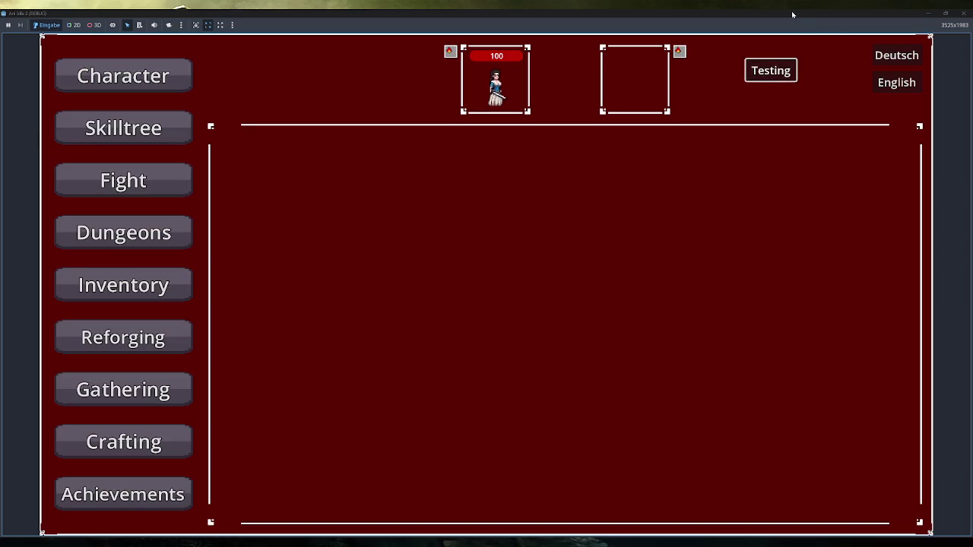
Close the running game window after the blubb output and delete the effect.blubb() test line.
double_click(792, 14)
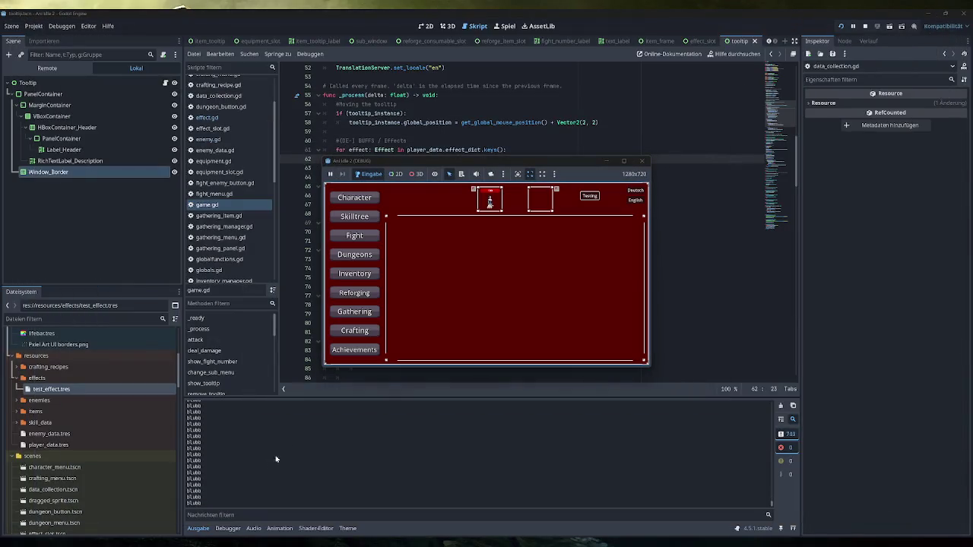
click(641, 161)
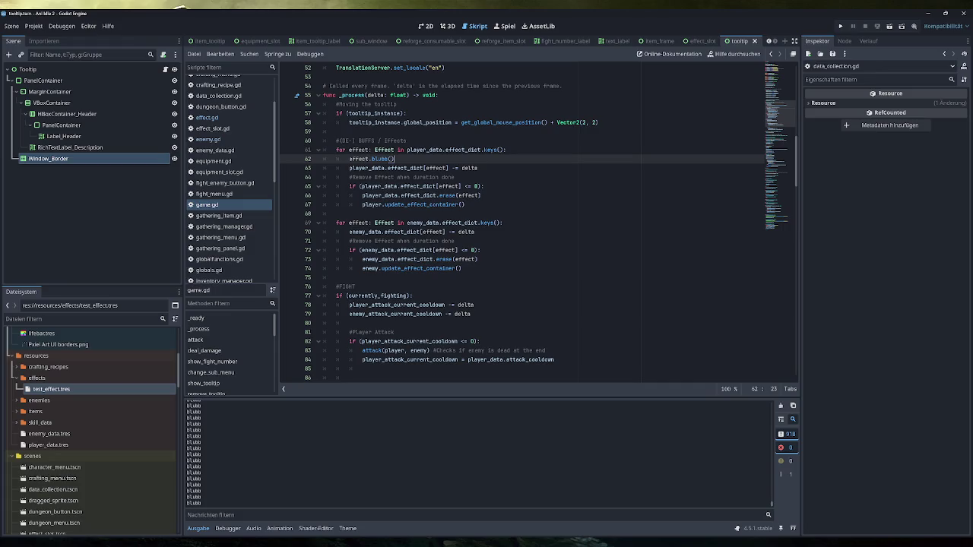
key(shift+Home)
key(BackSpace)
key(BackSpace)
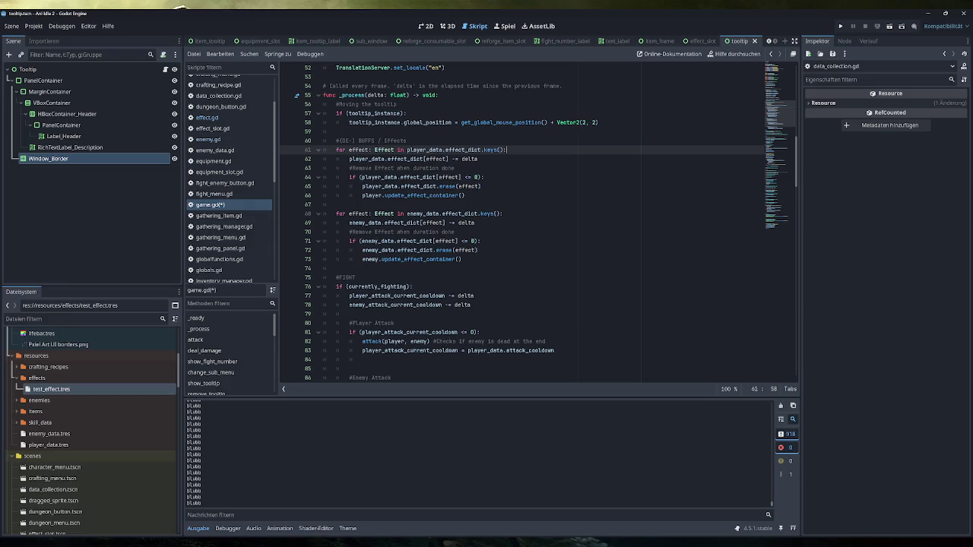
Declare 'var delta_s_counter: float = 0' below the cooldown variables and save game.gd.
scroll(524, 220, up, 5)
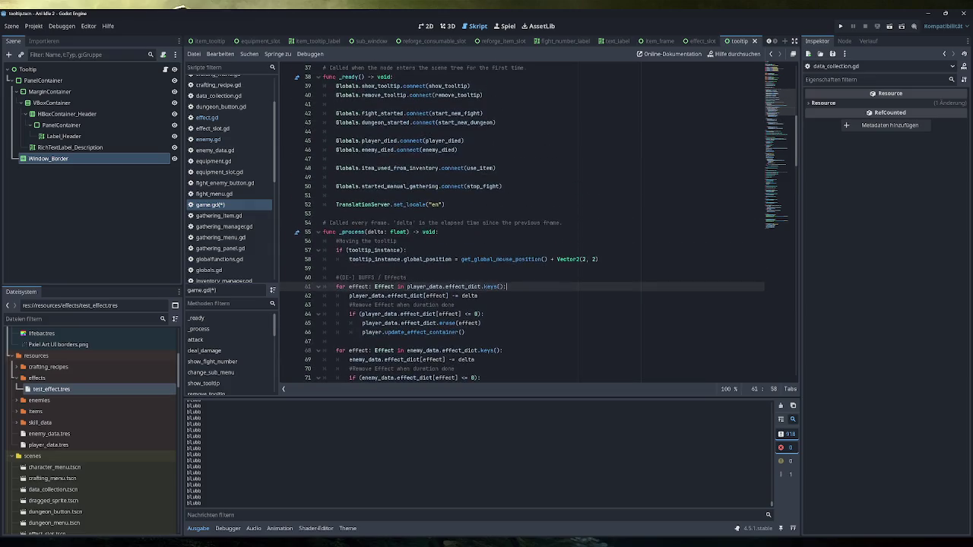
scroll(525, 220, up, 7)
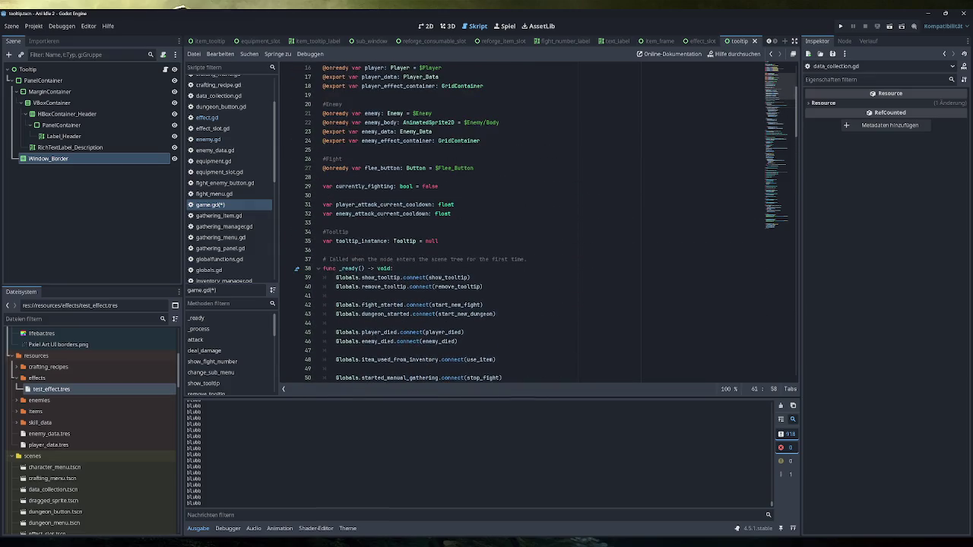
scroll(525, 220, up, 5)
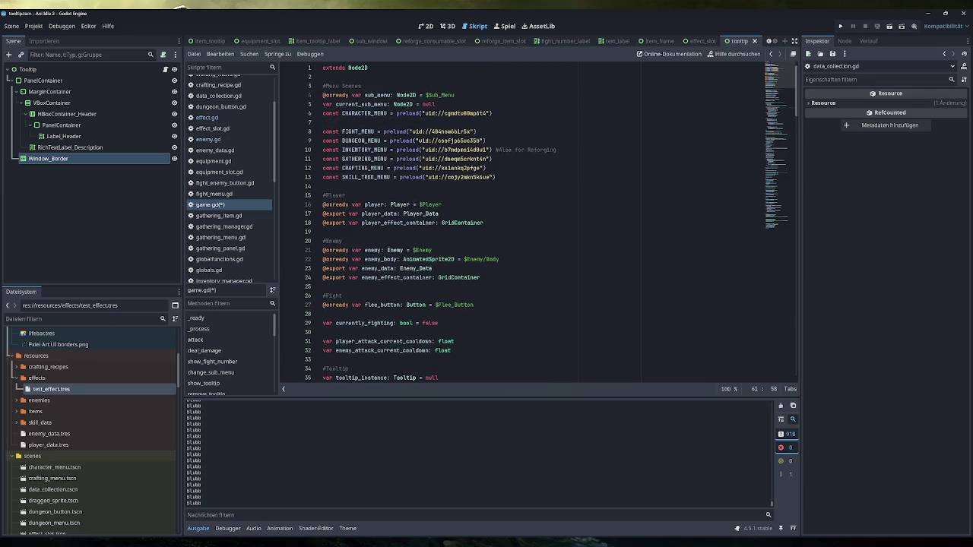
scroll(524, 220, down, 2)
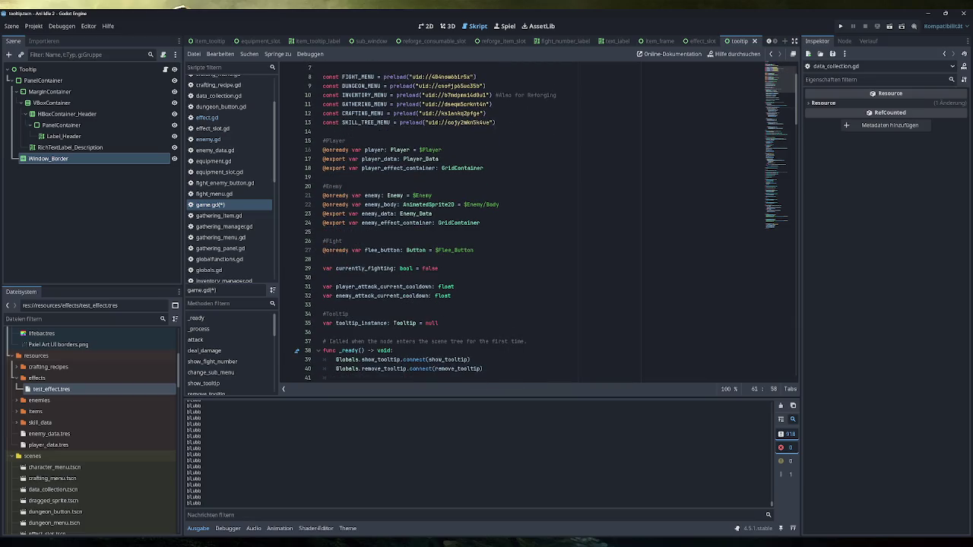
scroll(524, 221, down, 2)
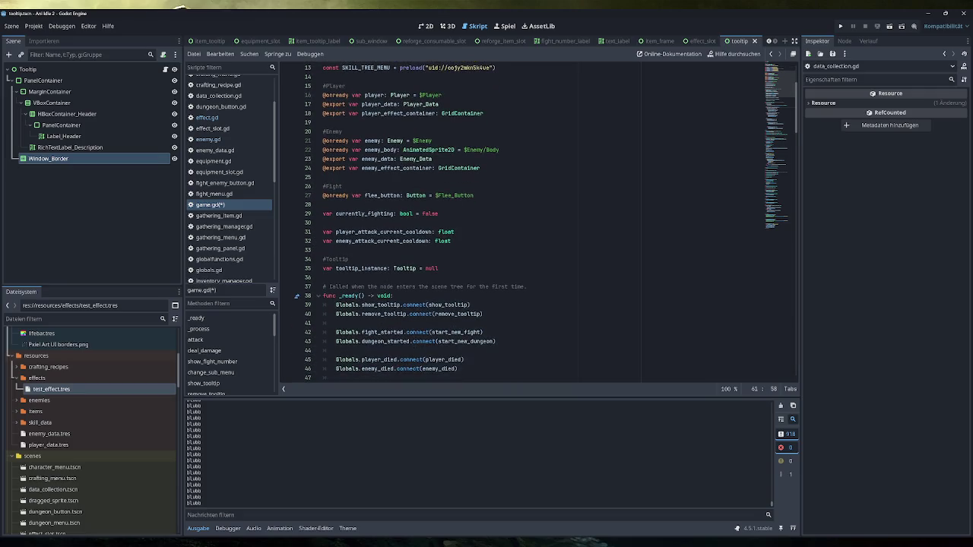
scroll(524, 220, down, 1)
click(327, 223)
key(Return)
key(Return)
key(Up)
text(var )
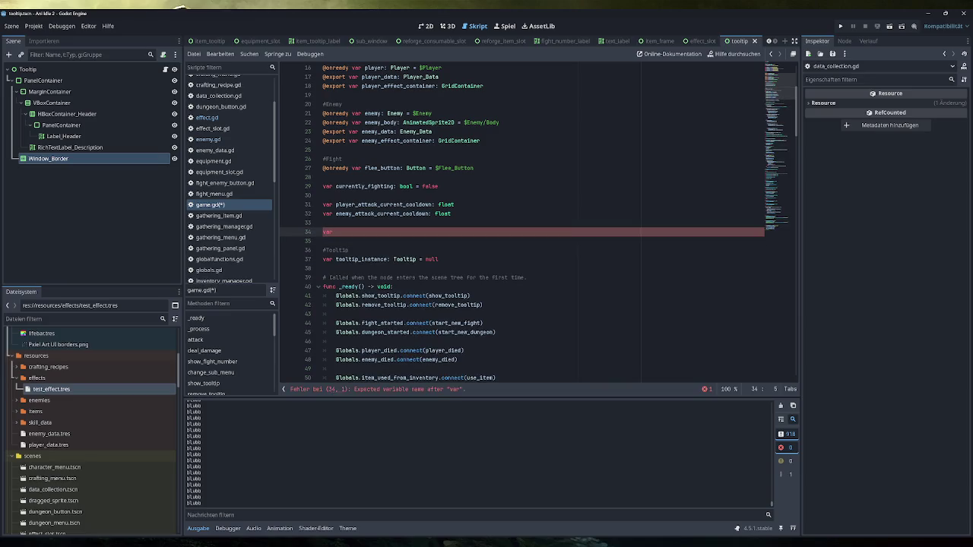
text(delta_)
text(counte)
key(BackSpace)
key(BackSpace)
key(BackSpace)
text(se)
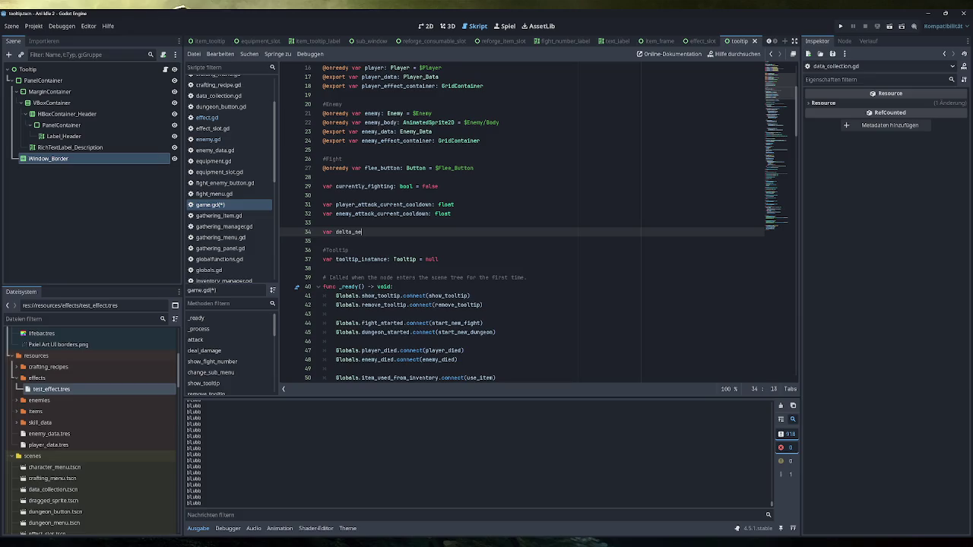
text(cond_counter)
key(BackSpace)
key(BackSpace)
key(BackSpace)
text(float)
key(Escape)
key(ctrl+s)
text(= 0)
Add 'delta_s_counter += delta' as the first line of _process.
scroll(524, 228, down, 3)
scroll(525, 228, down, 2)
double_click(359, 95)
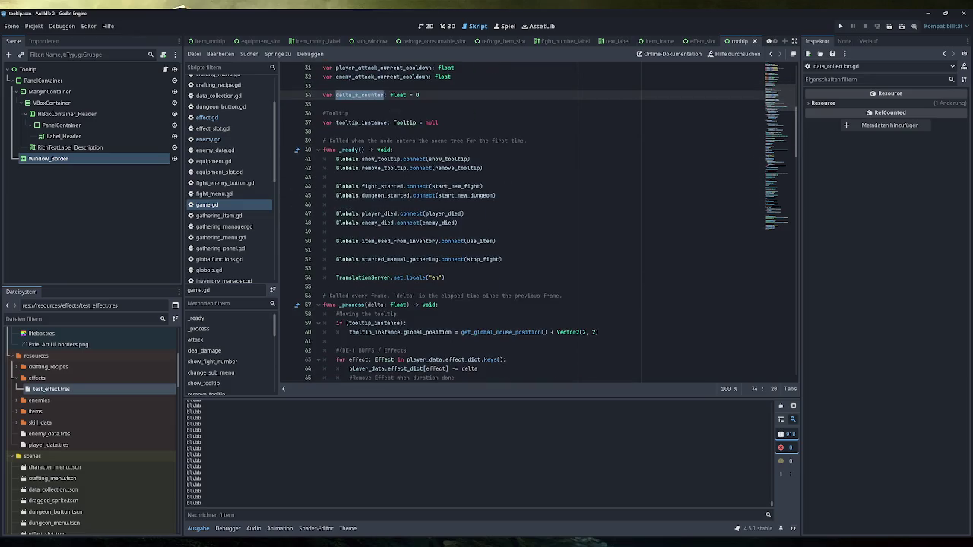
scroll(525, 228, down, 5)
click(439, 168)
key(Return)
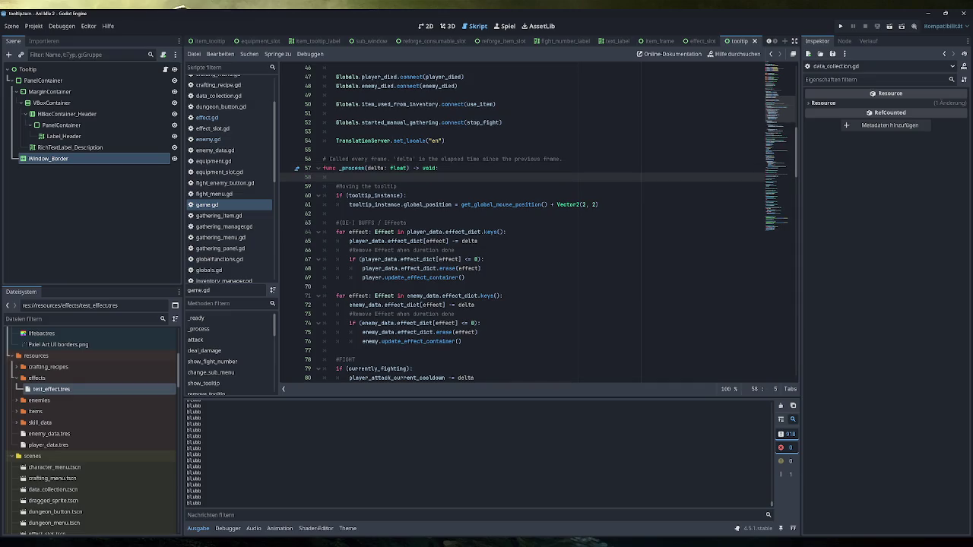
text(delta_s_counter += delta)
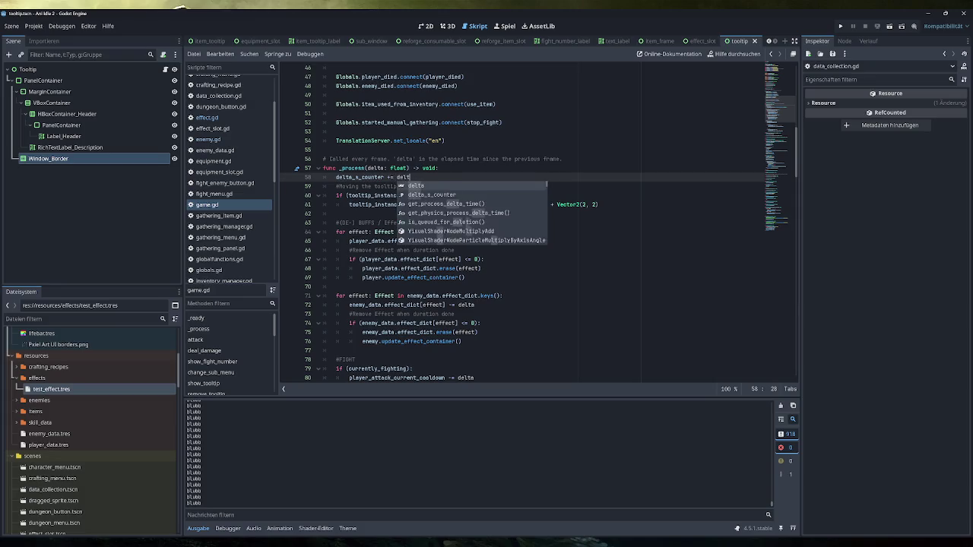
click(439, 168)
key(Down)
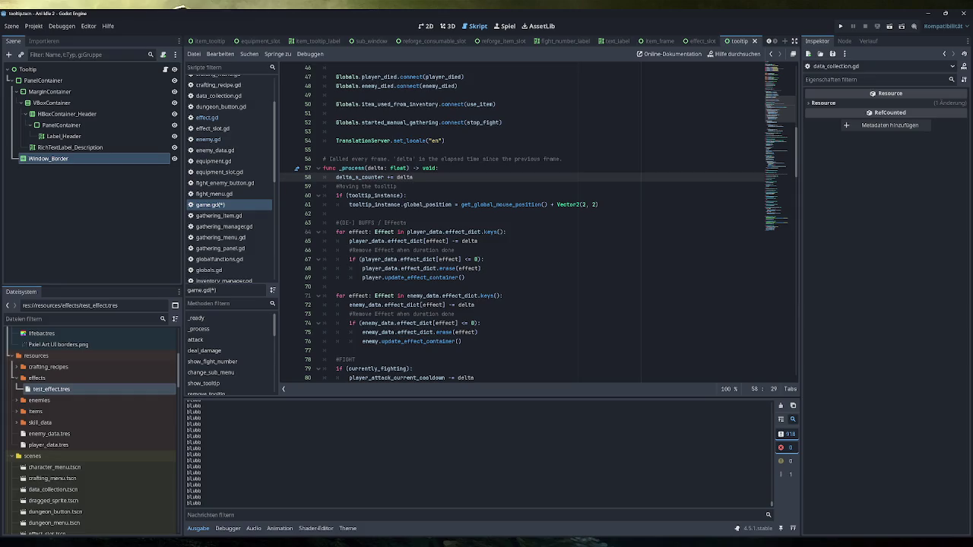
Inspect the Test Buff properties of test_effect.tres and review the duration decrement on line 65 of game.gd.
click(72, 390)
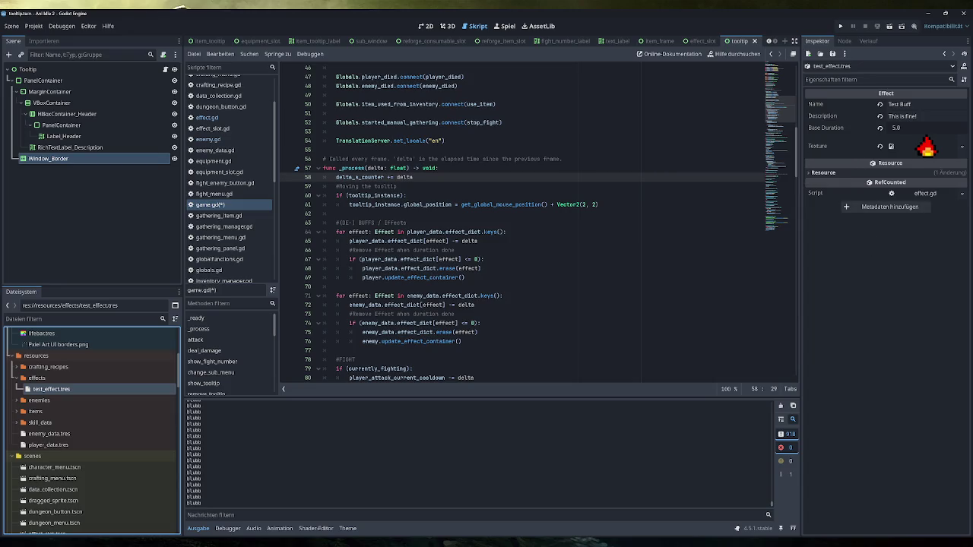
drag(477, 241, 450, 241)
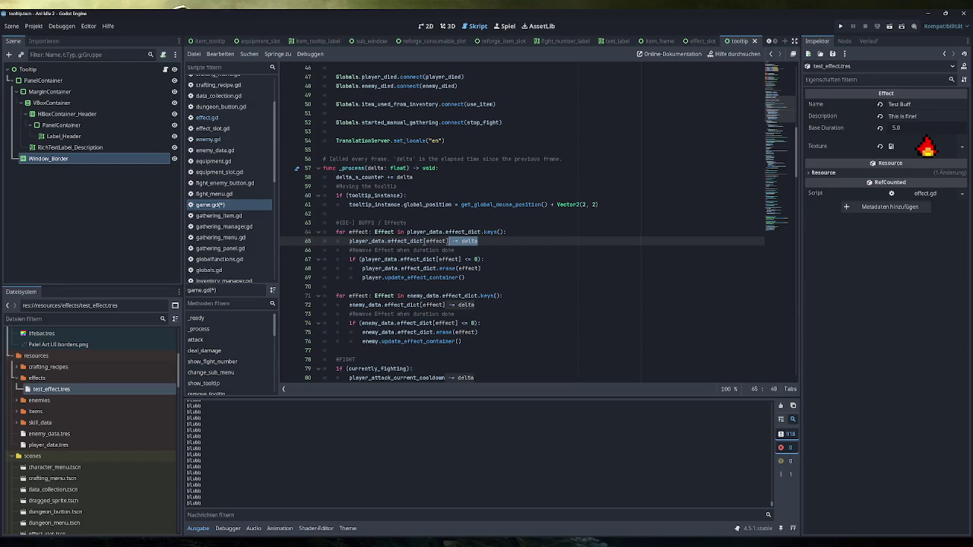
scroll(537, 223, down, 4)
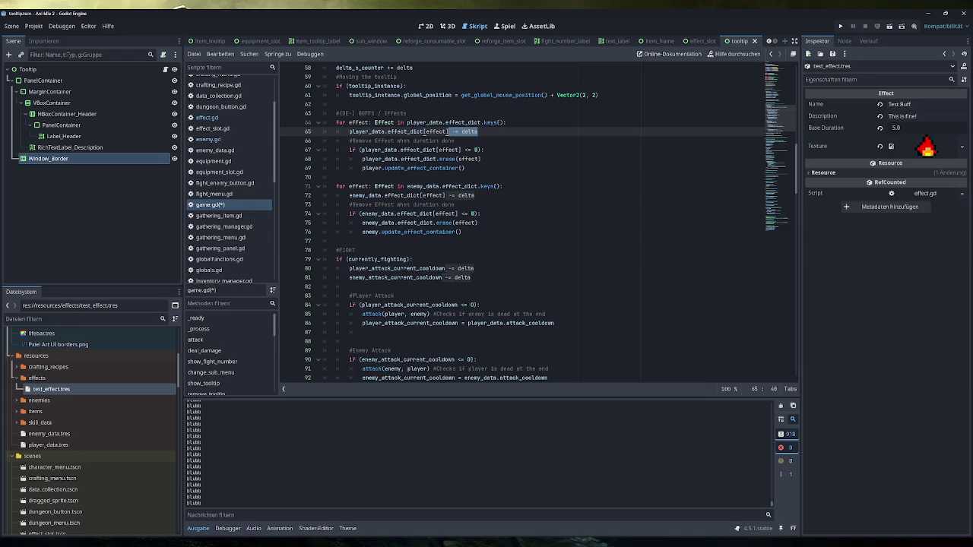
scroll(532, 228, up, 3)
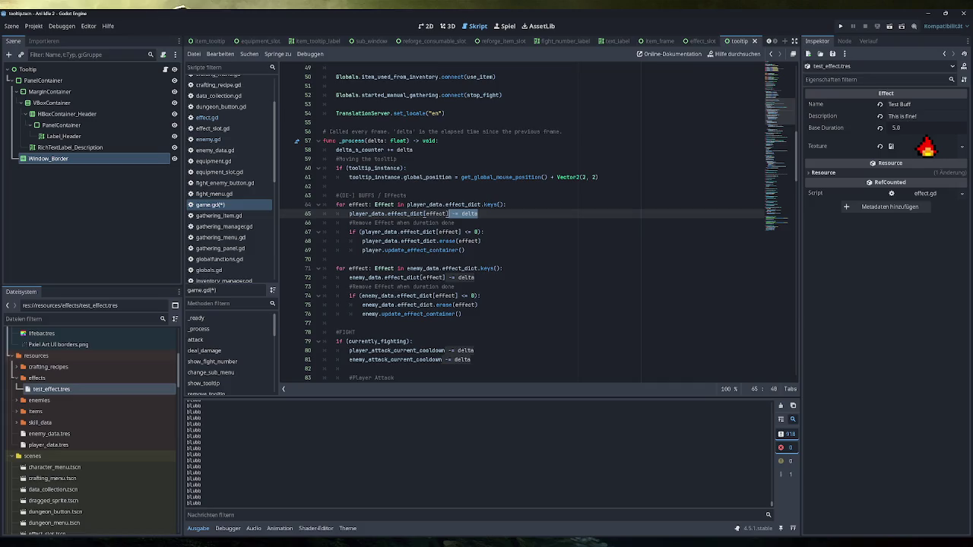
click(439, 141)
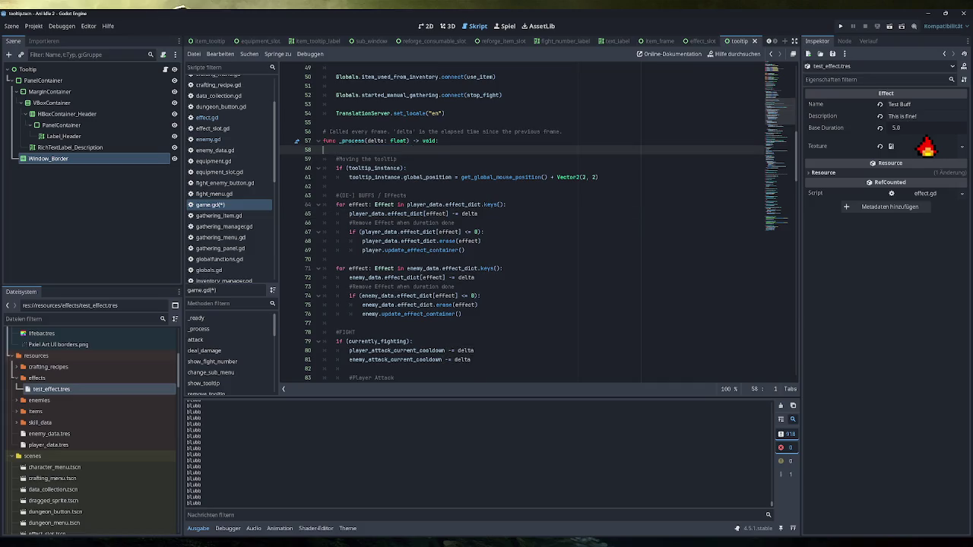
Save the edited game.gd script.
scroll(532, 228, up, 8)
click(453, 149)
scroll(532, 228, down, 6)
scroll(486, 251, down, 2)
key(ctrl+s)
Open effect.gd from the enemies folder, then switch to the Excalidraw drawing in Obsidian.
double_click(80, 399)
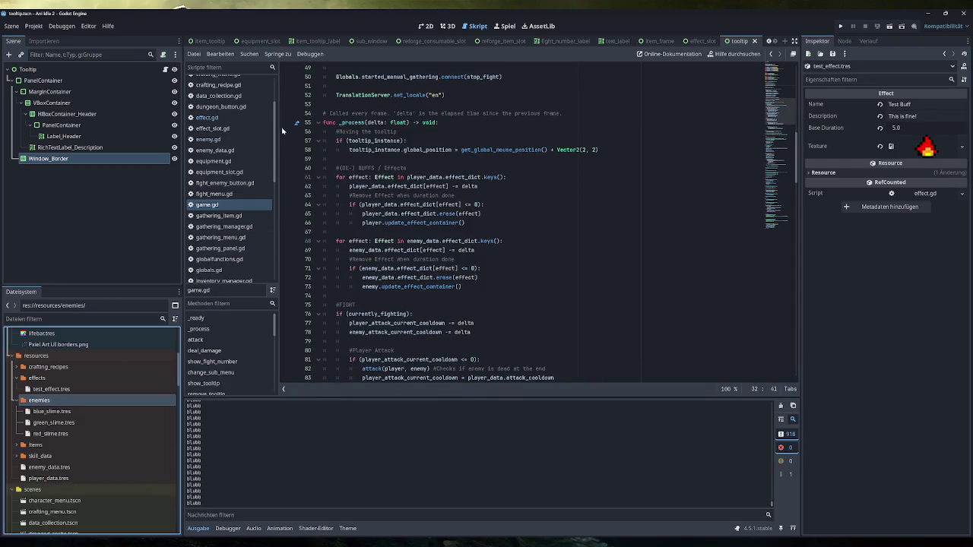
scroll(221, 213, up, 2)
click(207, 179)
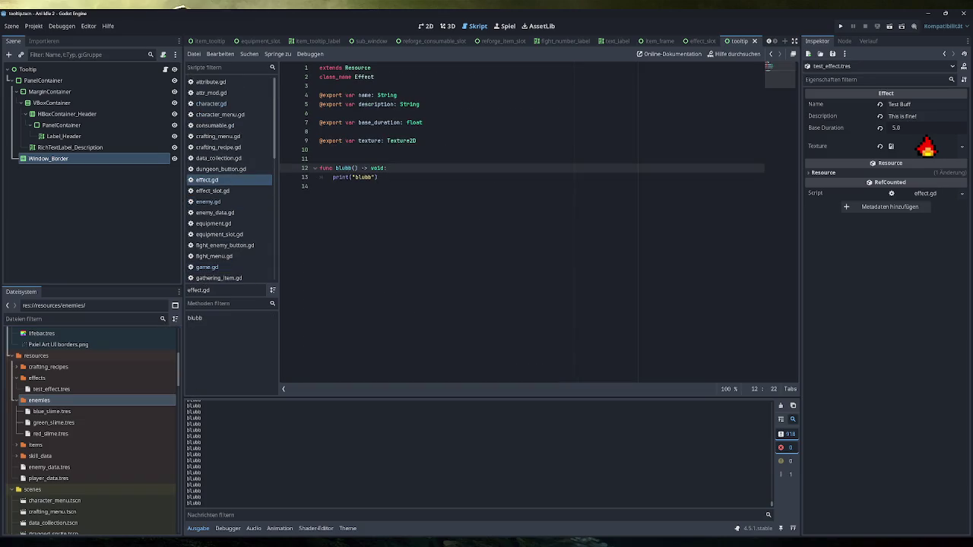
click(320, 131)
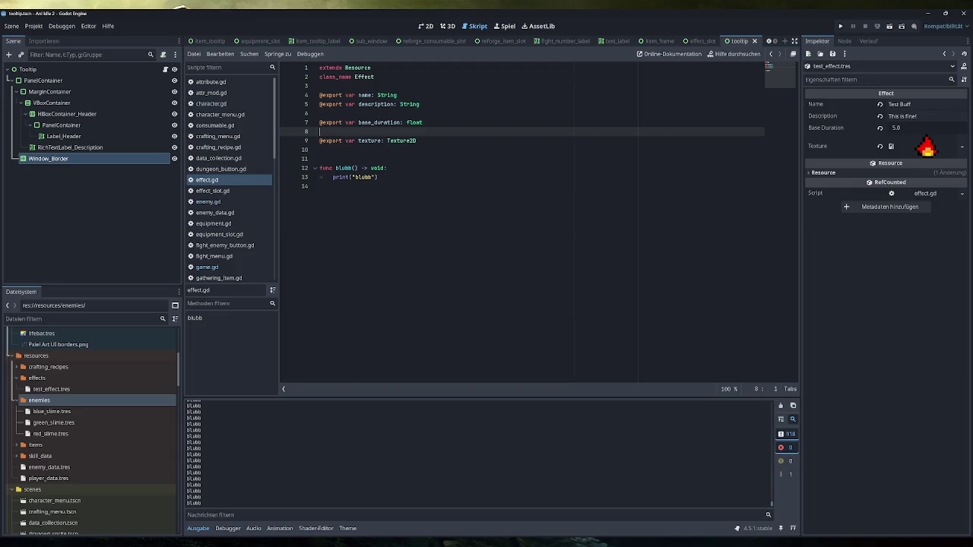
key(alt+Tab)
click(76, 67)
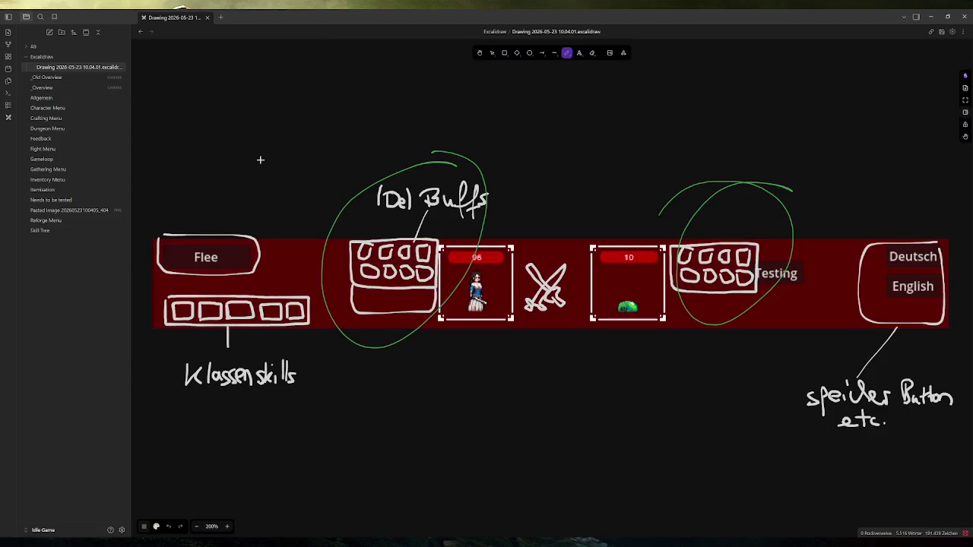
Replace the green stroke with a long white dividing line beneath the UI sketch.
scroll(600, 365, down, 3)
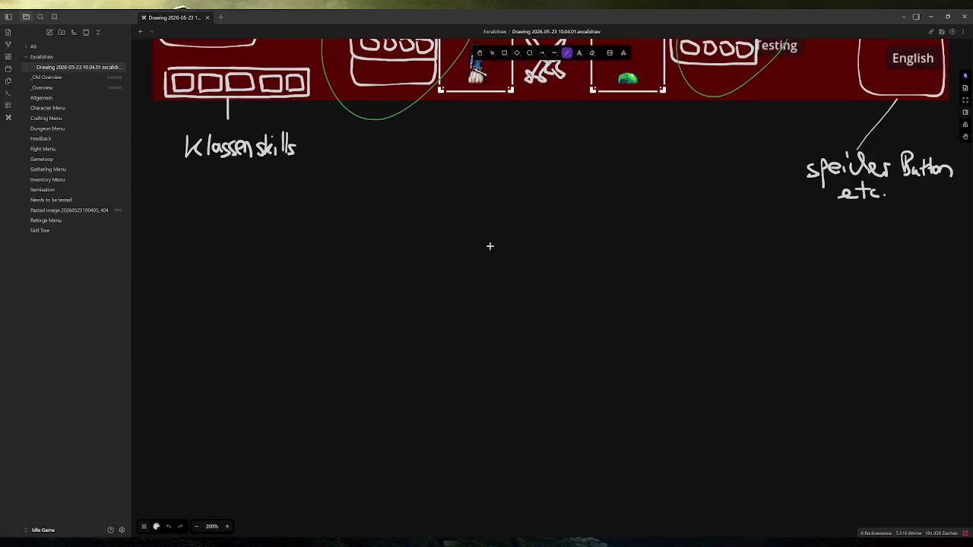
drag(166, 256, 919, 219)
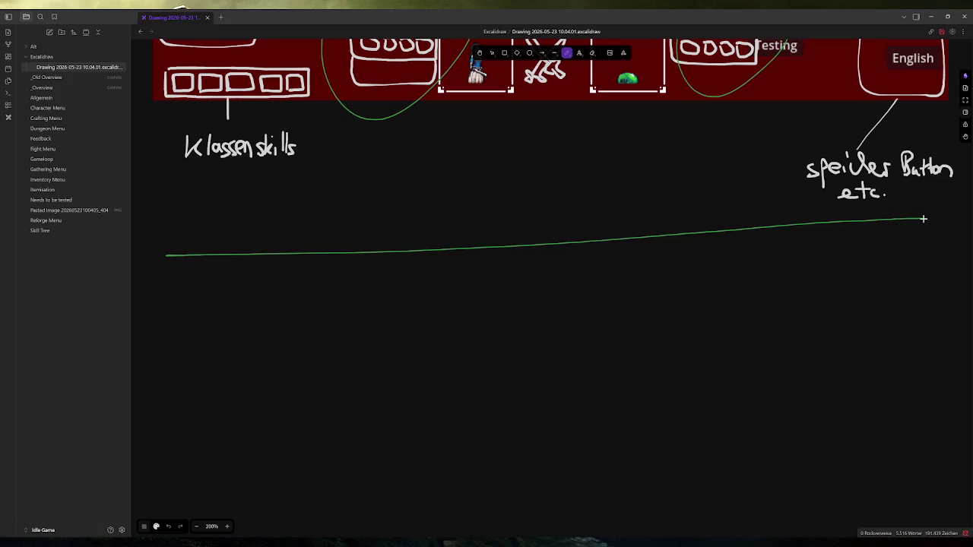
key(ctrl+z)
click(145, 526)
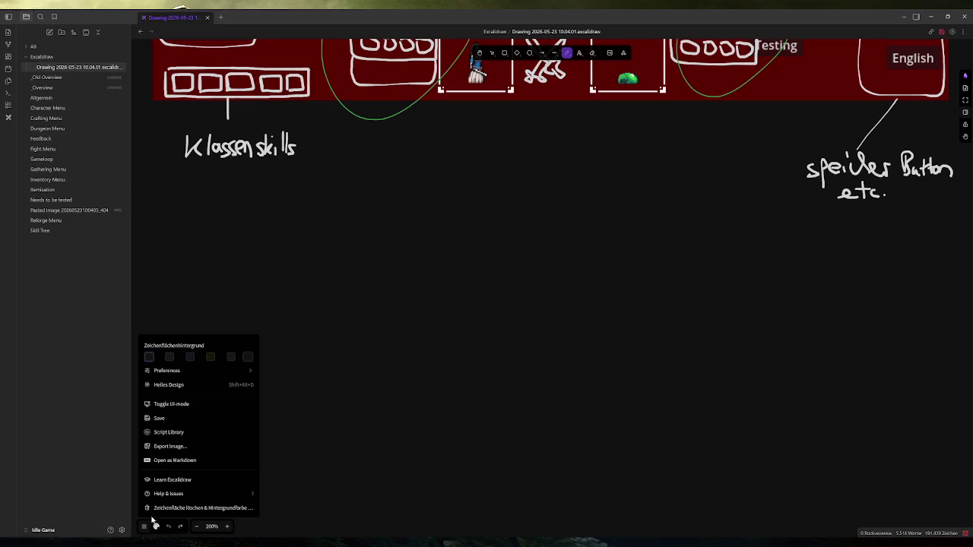
click(156, 526)
click(145, 408)
drag(953, 221, 162, 234)
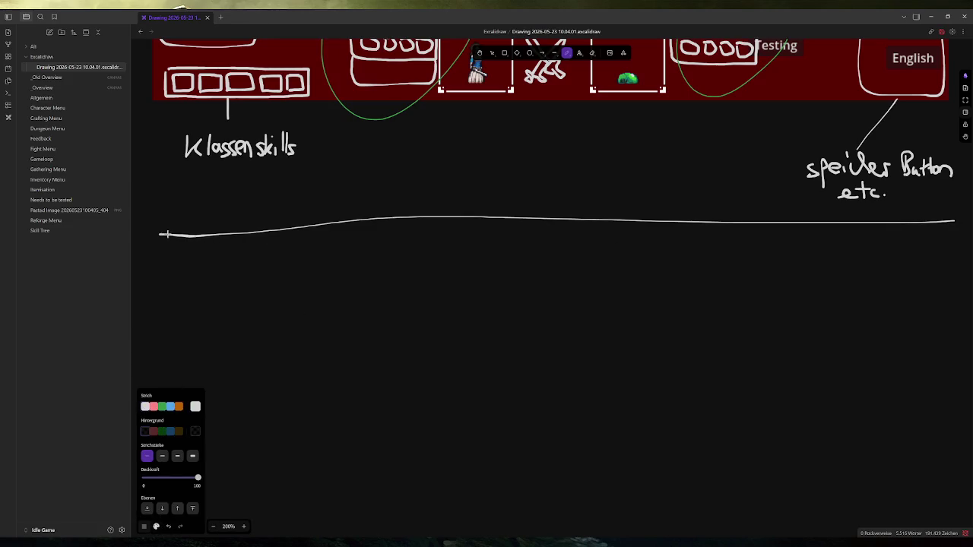
Handwrite the heading 'Effects' below the divider and underline it.
scroll(414, 277, down, 1)
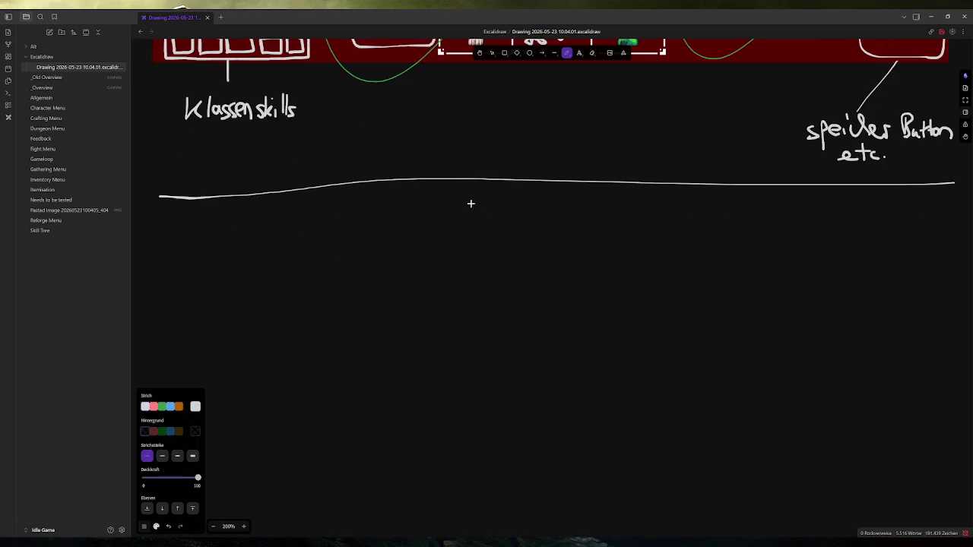
mouse_move(458, 196)
mouse_down()
mouse_move(443, 227)
mouse_move(486, 200)
mouse_move(514, 210)
mouse_move(510, 202)
mouse_move(548, 228)
mouse_up()
mouse_move(533, 216)
mouse_down()
mouse_move(558, 214)
mouse_move(557, 226)
mouse_up()
drag(428, 242, 631, 237)
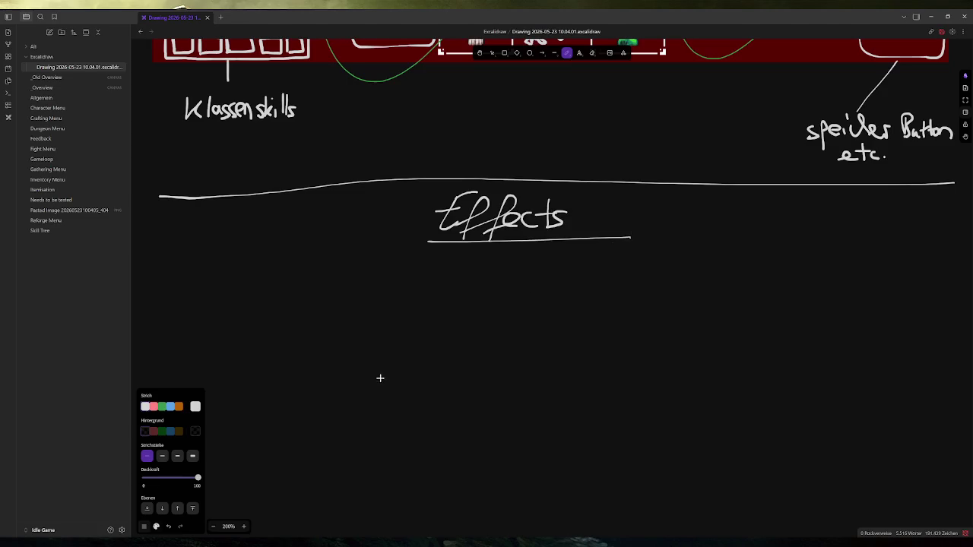
click(156, 526)
scroll(465, 251, down, 2)
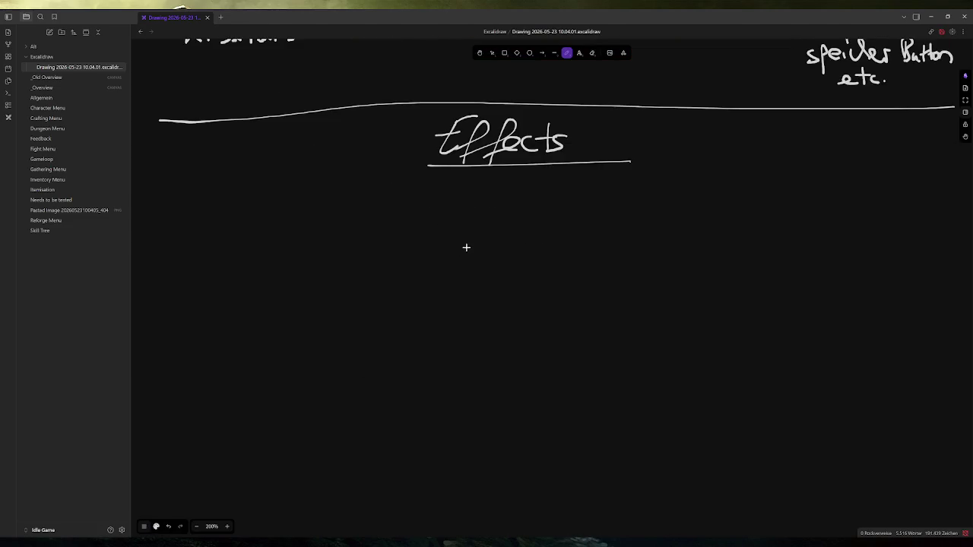
Branch down-left from Effects to an underlined 'Buff' with the note '+x Life'.
drag(467, 177, 330, 236)
mouse_move(207, 266)
mouse_down()
mouse_move(202, 278)
mouse_move(228, 263)
mouse_move(200, 291)
mouse_move(234, 288)
mouse_move(261, 264)
mouse_move(256, 271)
mouse_move(275, 296)
mouse_move(291, 289)
mouse_up()
drag(210, 302, 291, 296)
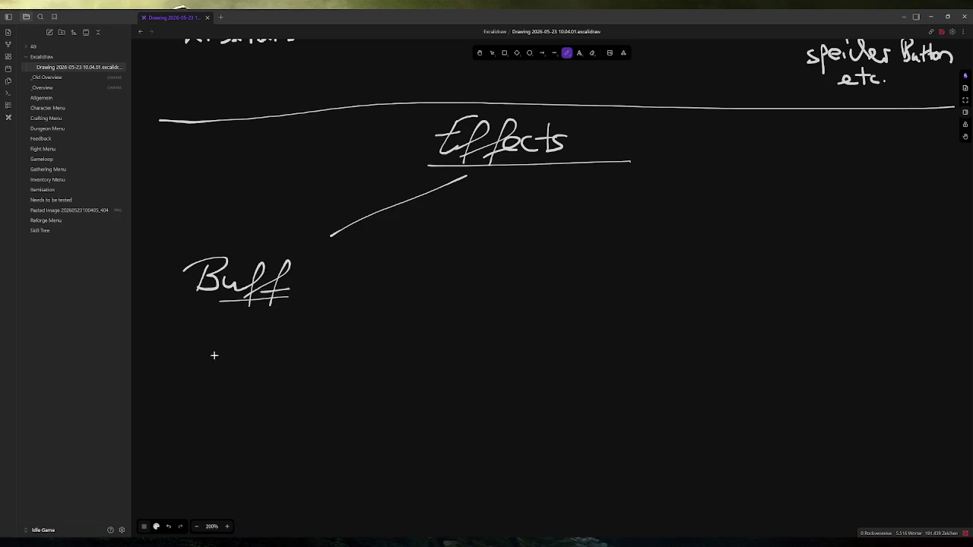
mouse_move(182, 328)
mouse_down()
mouse_move(177, 344)
mouse_move(196, 335)
mouse_move(208, 346)
mouse_up()
mouse_move(206, 333)
mouse_down()
mouse_move(225, 348)
mouse_move(255, 346)
mouse_up()
mouse_move(257, 334)
mouse_down()
mouse_move(260, 346)
mouse_move(278, 320)
mouse_move(264, 351)
mouse_up()
drag(258, 339, 290, 348)
Branch straight down from Effects to an underlined 'Debuff' with the note '-x life'.
drag(522, 180, 514, 268)
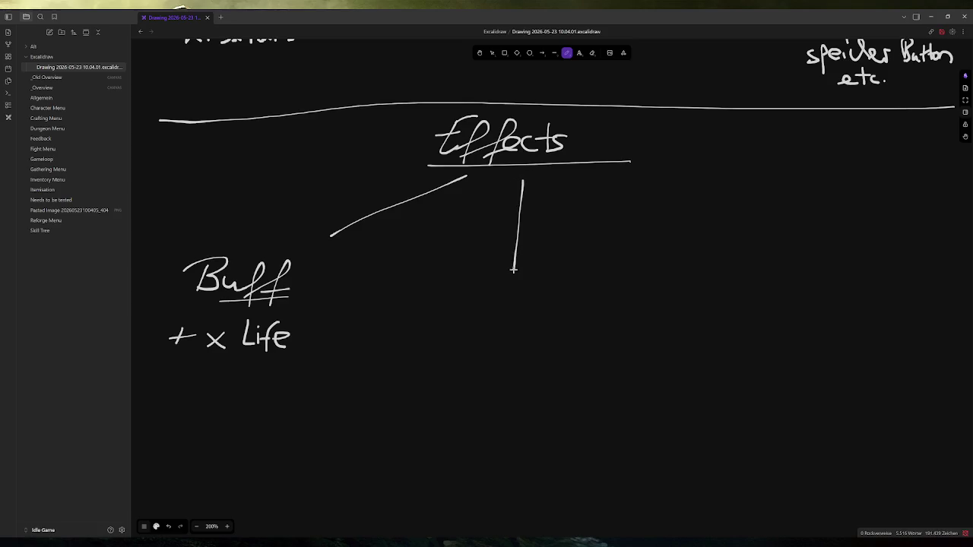
mouse_move(434, 268)
mouse_down()
mouse_move(438, 297)
mouse_move(493, 297)
mouse_move(545, 268)
mouse_move(539, 315)
mouse_up()
drag(526, 307, 549, 303)
drag(429, 311, 534, 307)
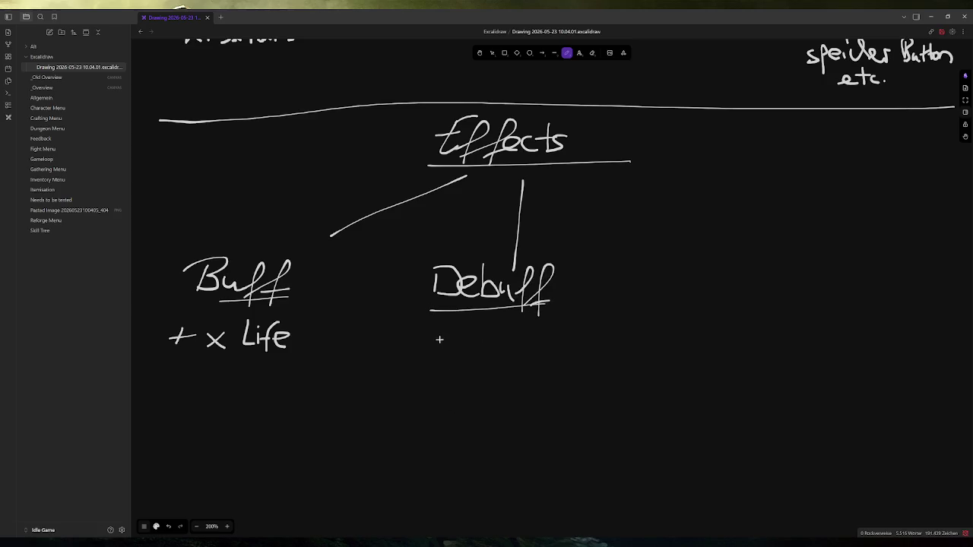
drag(431, 339, 480, 348)
drag(480, 330, 458, 348)
mouse_move(505, 320)
mouse_down()
mouse_move(507, 343)
mouse_move(523, 343)
mouse_move(538, 362)
mouse_move(541, 347)
mouse_up()
drag(545, 342, 563, 345)
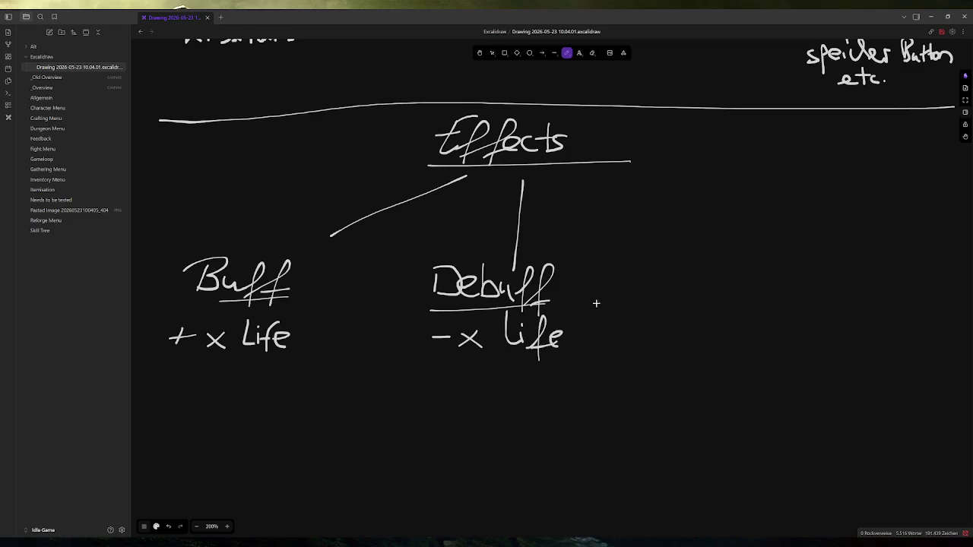
Branch right from Effects to an underlined 'Dot' with the note 'pro proc +/-…'.
drag(630, 184, 749, 298)
mouse_move(735, 267)
mouse_down()
mouse_move(786, 269)
mouse_move(751, 296)
mouse_up()
mouse_move(807, 279)
mouse_down()
mouse_move(797, 283)
mouse_move(825, 280)
mouse_move(838, 296)
mouse_up()
drag(822, 278, 848, 275)
drag(748, 305, 852, 304)
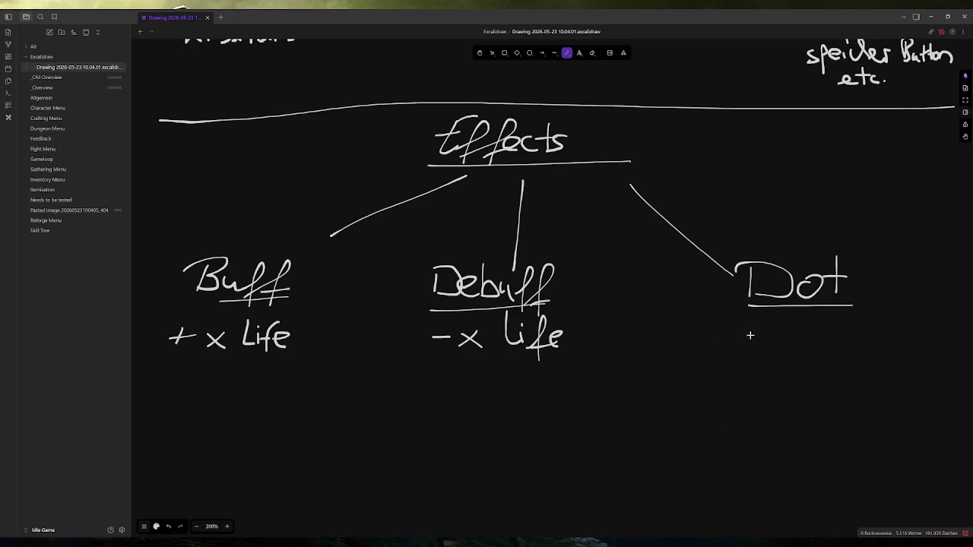
mouse_move(737, 329)
mouse_down()
mouse_move(736, 353)
mouse_move(754, 336)
mouse_up()
mouse_move(757, 340)
mouse_down()
mouse_move(774, 329)
mouse_move(798, 353)
mouse_move(819, 331)
mouse_move(836, 342)
mouse_move(858, 322)
mouse_move(861, 331)
mouse_move(880, 330)
mouse_up()
click(899, 331)
click(911, 331)
click(924, 330)
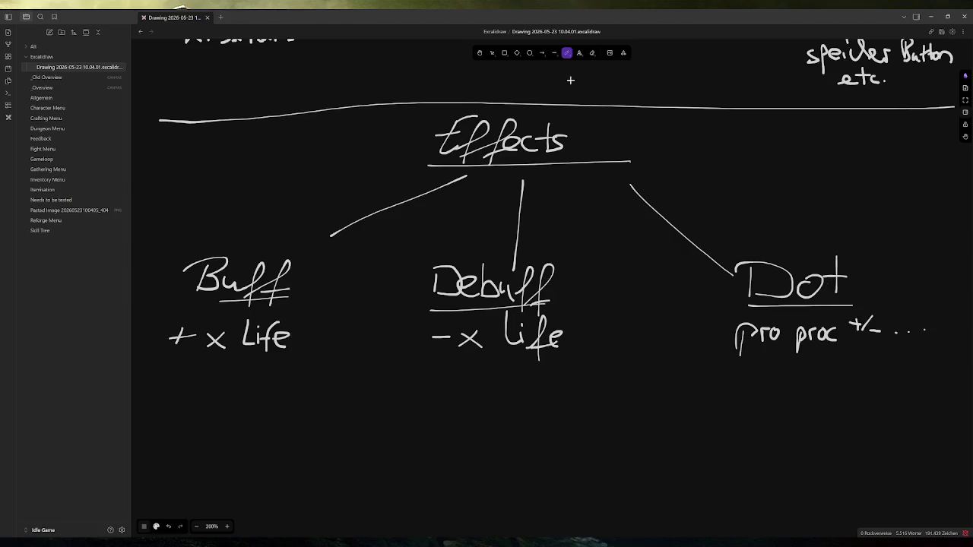
click(592, 53)
Replace the D of Dot with an E so it reads Eot, and start a dashed divider.
mouse_move(753, 259)
mouse_down()
mouse_move(749, 269)
mouse_move(750, 259)
mouse_move(775, 286)
mouse_move(766, 274)
mouse_up()
click(566, 52)
drag(757, 263, 776, 262)
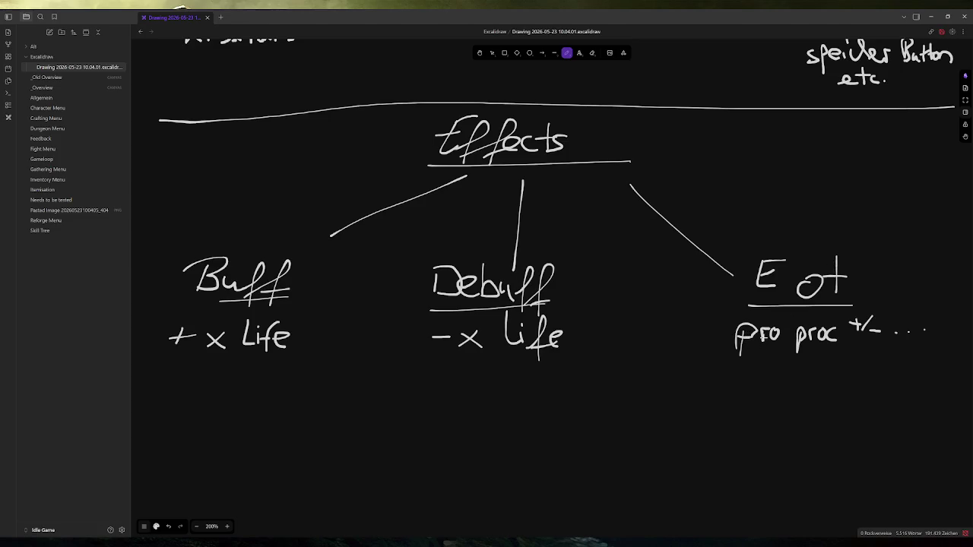
drag(643, 149, 644, 244)
Continue the dashed vertical divider down between Debuff and Eot, ending it with a dot.
drag(642, 270, 643, 289)
drag(637, 323, 637, 328)
click(630, 365)
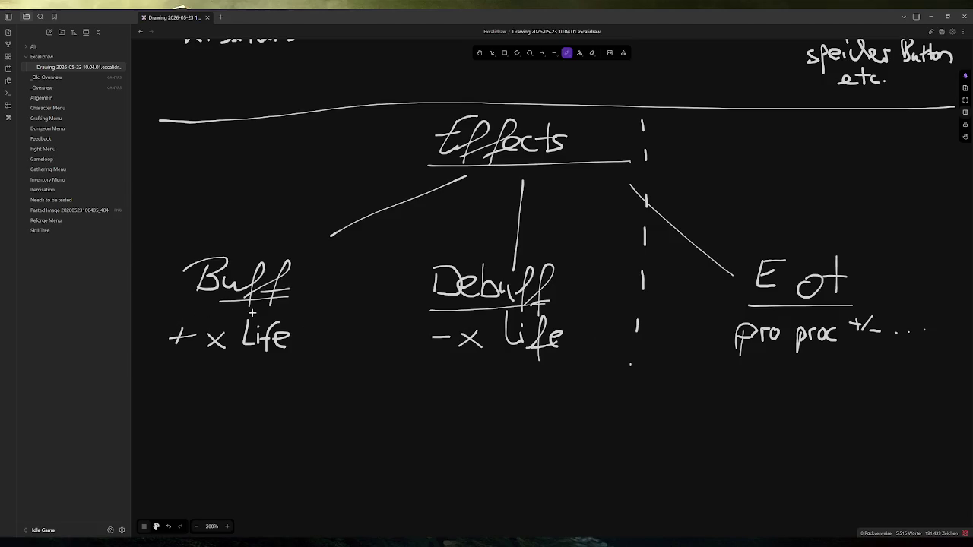
scroll(266, 307, down, 2)
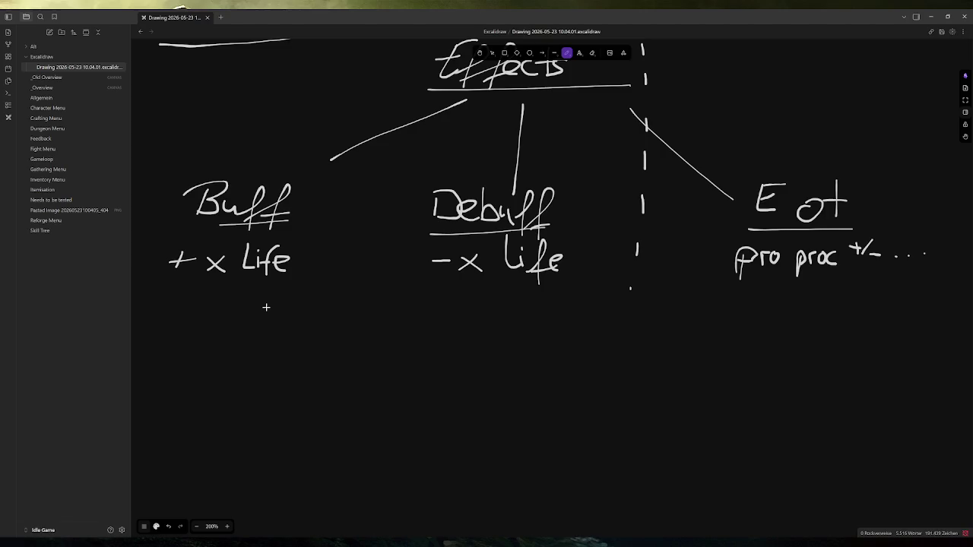
scroll(266, 307, up, 1)
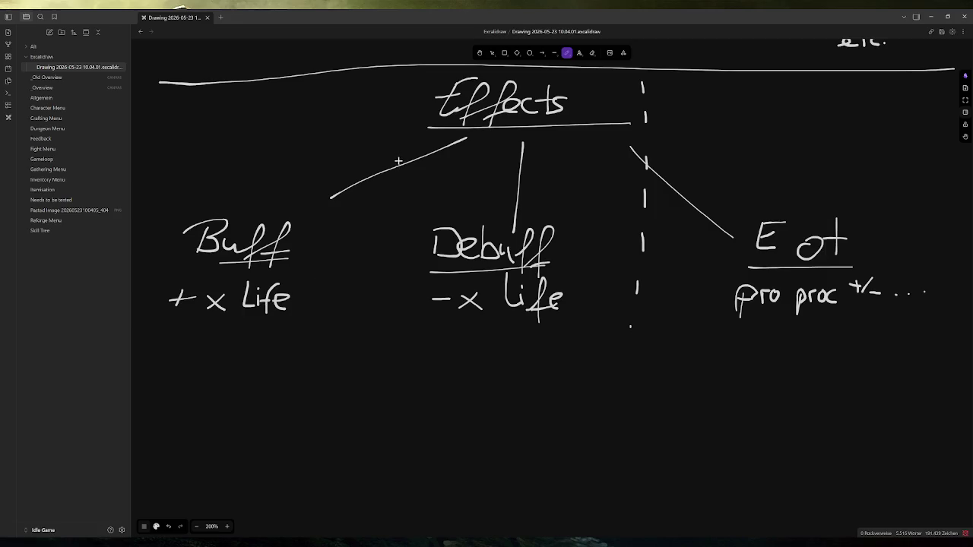
scroll(226, 242, down, 1)
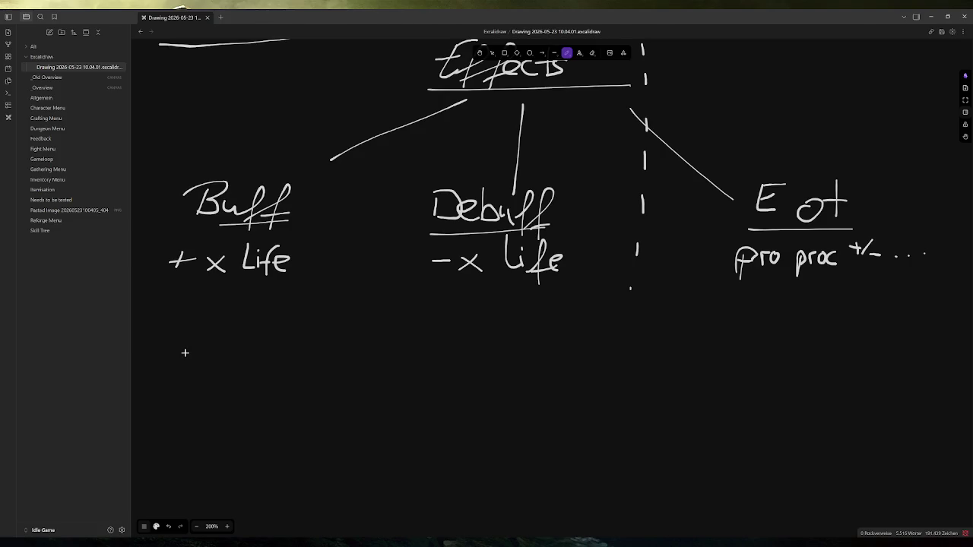
Write add_mod under Buff, a dotted wait labelled 5s, then remove_mod.
mouse_move(172, 346)
mouse_down()
mouse_move(155, 357)
mouse_move(175, 363)
mouse_move(195, 329)
mouse_move(192, 363)
mouse_move(215, 330)
mouse_move(214, 363)
mouse_up()
mouse_move(224, 359)
mouse_down()
mouse_move(255, 348)
mouse_move(271, 361)
mouse_move(288, 351)
mouse_move(318, 363)
mouse_up()
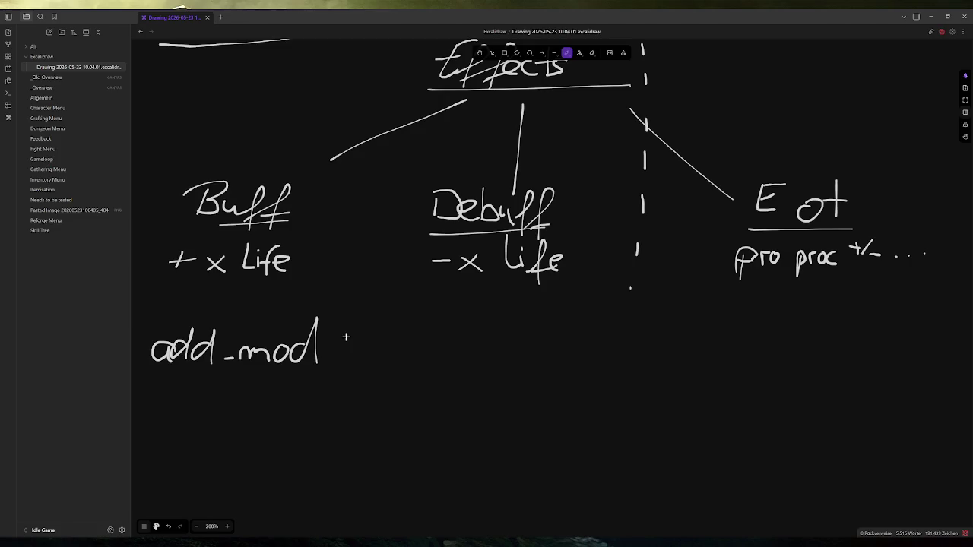
click(226, 402)
click(225, 428)
mouse_move(231, 398)
mouse_down()
mouse_move(232, 408)
mouse_move(242, 394)
mouse_move(240, 410)
mouse_up()
mouse_move(152, 453)
mouse_down()
mouse_move(140, 456)
mouse_move(296, 461)
mouse_up()
key(ctrl+z)
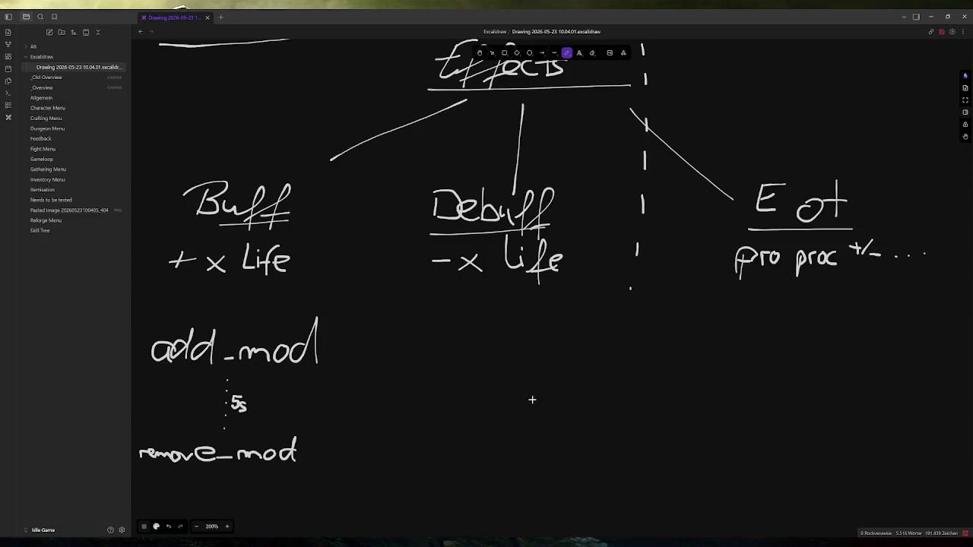
Draw arrows from Debuff and +x Life to add_mod and extend the dashed divider downward.
mouse_move(435, 284)
mouse_down()
mouse_move(380, 302)
mouse_move(400, 310)
mouse_up()
mouse_move(234, 283)
mouse_down()
mouse_move(235, 310)
mouse_move(243, 305)
mouse_up()
drag(625, 307, 624, 332)
drag(627, 362, 624, 418)
drag(624, 449, 624, 503)
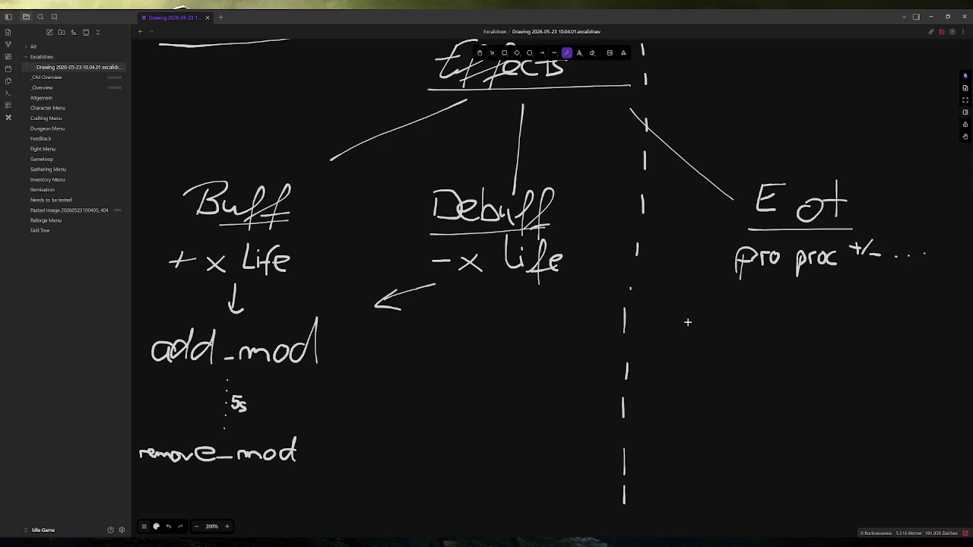
Write 'Timer (proc)' under Eot followed by a dotted wait labelled 1s.
mouse_move(686, 303)
mouse_down()
mouse_move(686, 325)
mouse_move(716, 304)
mouse_up()
mouse_move(709, 318)
mouse_down()
mouse_move(787, 319)
mouse_move(798, 330)
mouse_move(819, 313)
mouse_move(839, 323)
mouse_up()
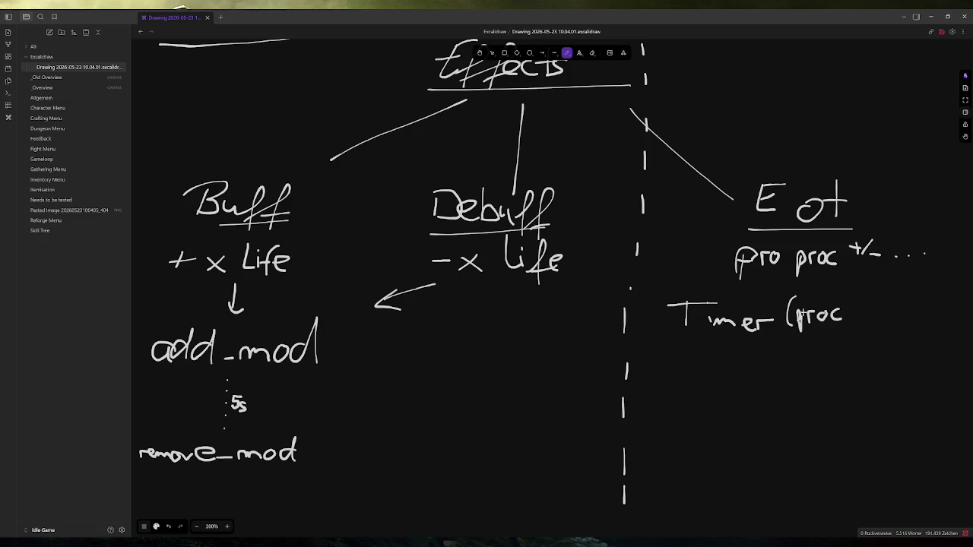
drag(846, 289, 856, 326)
click(757, 341)
click(759, 352)
click(758, 362)
drag(768, 348, 781, 355)
Add 'damage() heal()' and 'Timerreset' below the 1s wait.
drag(687, 379, 688, 383)
mouse_move(699, 385)
mouse_down()
mouse_move(766, 395)
mouse_move(777, 384)
mouse_move(780, 401)
mouse_move(801, 395)
mouse_up()
mouse_move(841, 370)
mouse_down()
mouse_move(840, 389)
mouse_move(912, 392)
mouse_up()
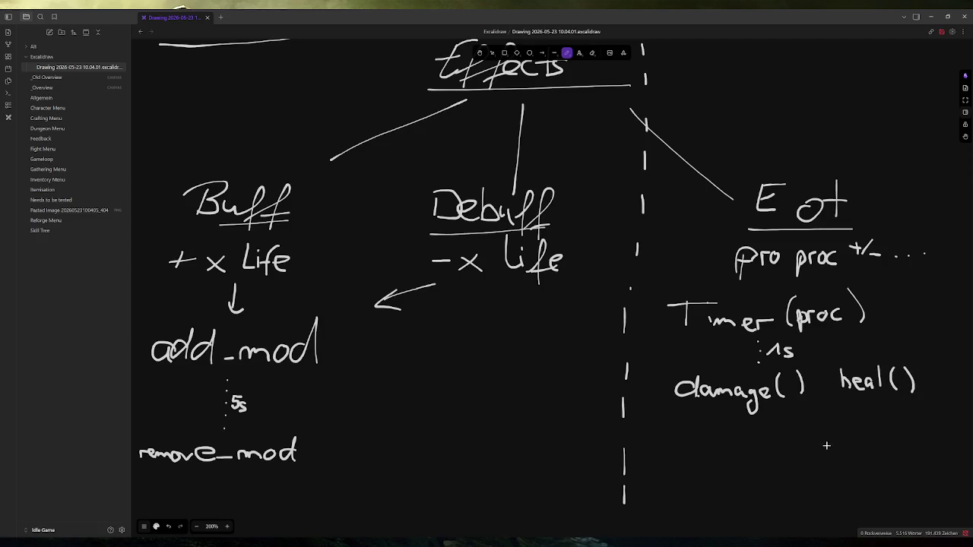
drag(711, 411, 712, 431)
mouse_move(702, 410)
mouse_down()
mouse_move(737, 411)
mouse_move(733, 432)
mouse_move(794, 427)
mouse_move(807, 417)
mouse_move(836, 430)
mouse_up()
drag(827, 417, 847, 415)
Label a second 1s wait, undo stray strokes, and begin writing Duration below it.
drag(787, 446, 798, 453)
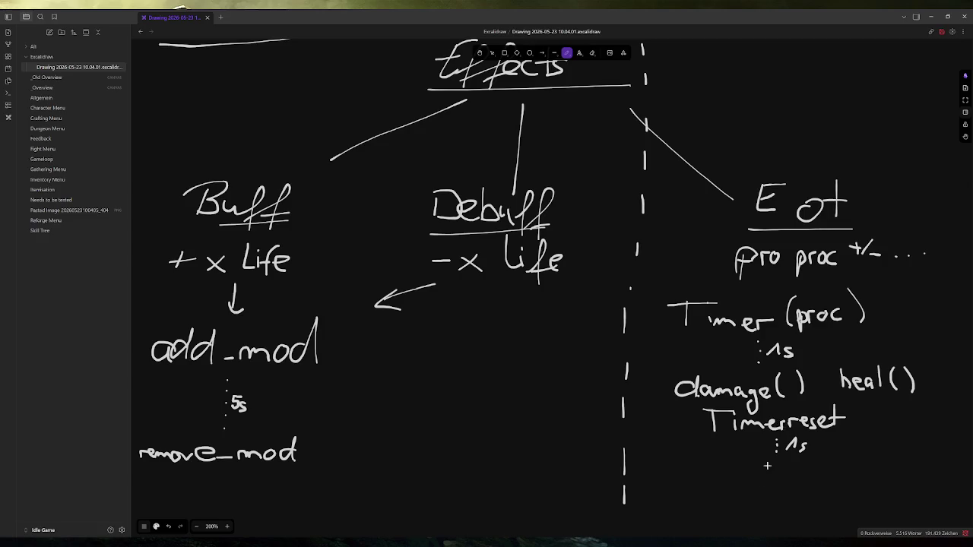
mouse_move(722, 474)
mouse_down()
mouse_move(722, 491)
mouse_move(739, 470)
mouse_move(752, 487)
mouse_move(779, 481)
mouse_up()
key(ctrl+z)
key(ctrl+z)
key(ctrl+z)
mouse_move(708, 469)
mouse_down()
mouse_move(725, 467)
mouse_move(737, 486)
mouse_move(817, 472)
mouse_move(772, 481)
mouse_move(791, 487)
mouse_move(813, 475)
mouse_move(819, 490)
mouse_move(853, 456)
mouse_move(857, 474)
mouse_up()
Bracket Timer (proc) through the second 1s with a brace labelled 'ticks' and two boundary lines.
scroll(817, 473, down, 1)
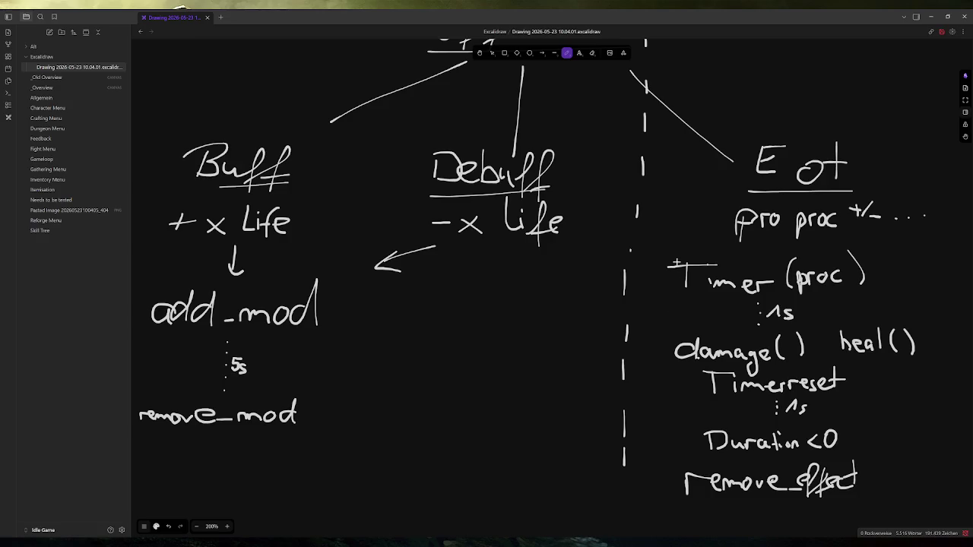
scroll(843, 273, down, 1)
mouse_move(874, 224)
mouse_down()
mouse_move(896, 230)
mouse_move(906, 382)
mouse_move(880, 415)
mouse_up()
mouse_move(918, 290)
mouse_down()
mouse_move(919, 310)
mouse_move(924, 297)
mouse_up()
mouse_move(929, 298)
mouse_down()
mouse_move(930, 308)
mouse_move(947, 307)
mouse_up()
click(930, 289)
drag(955, 293, 959, 310)
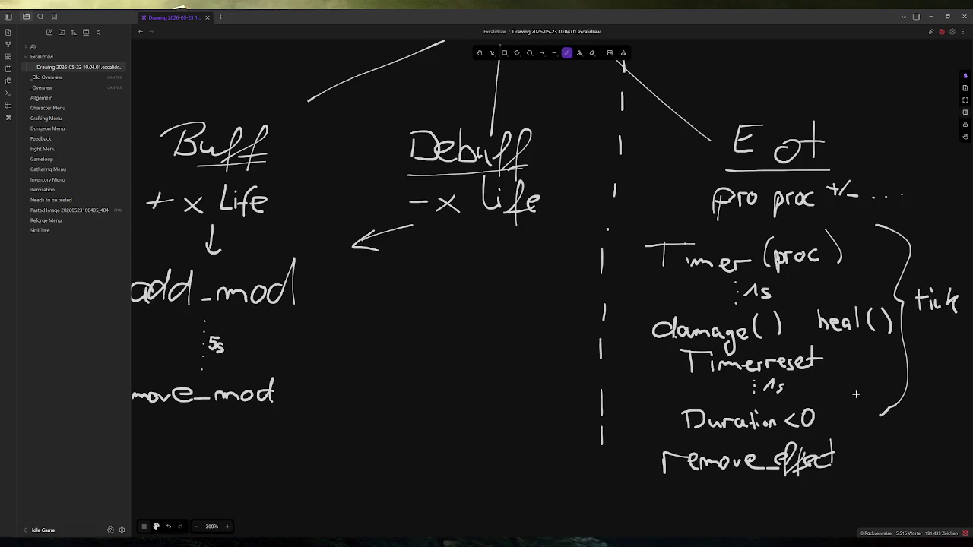
drag(927, 395, 832, 396)
drag(931, 219, 812, 227)
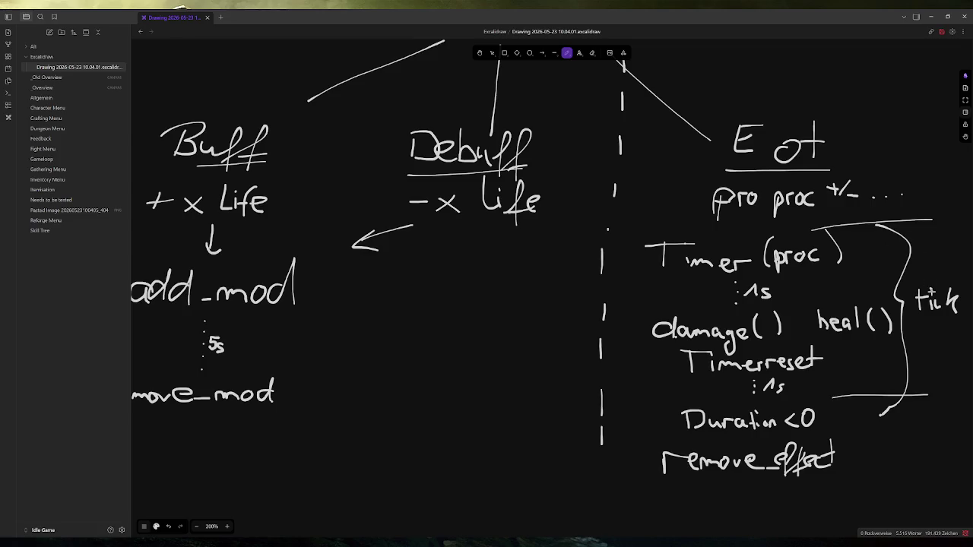
drag(965, 299, 958, 313)
scroll(905, 349, left, 1)
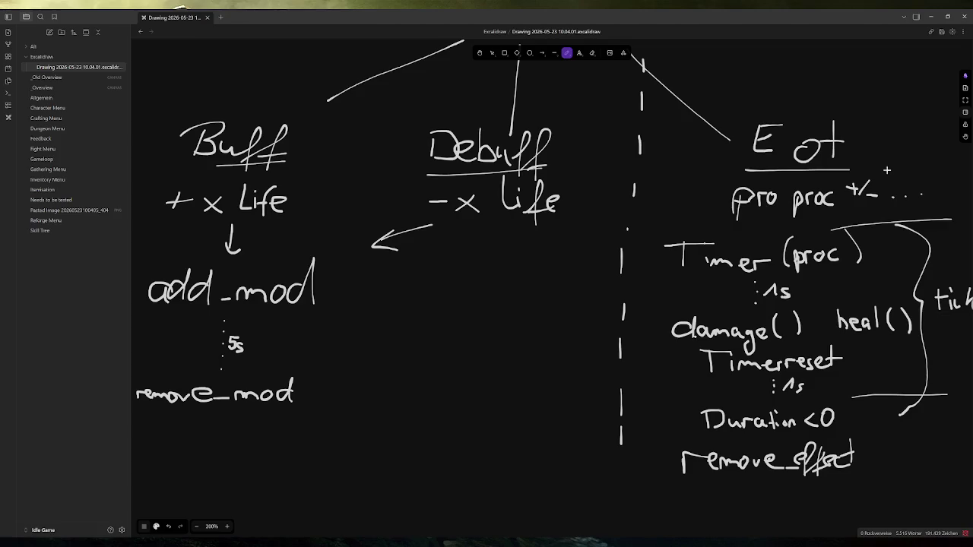
Append '(5' after the ticks label.
scroll(836, 239, right, 5)
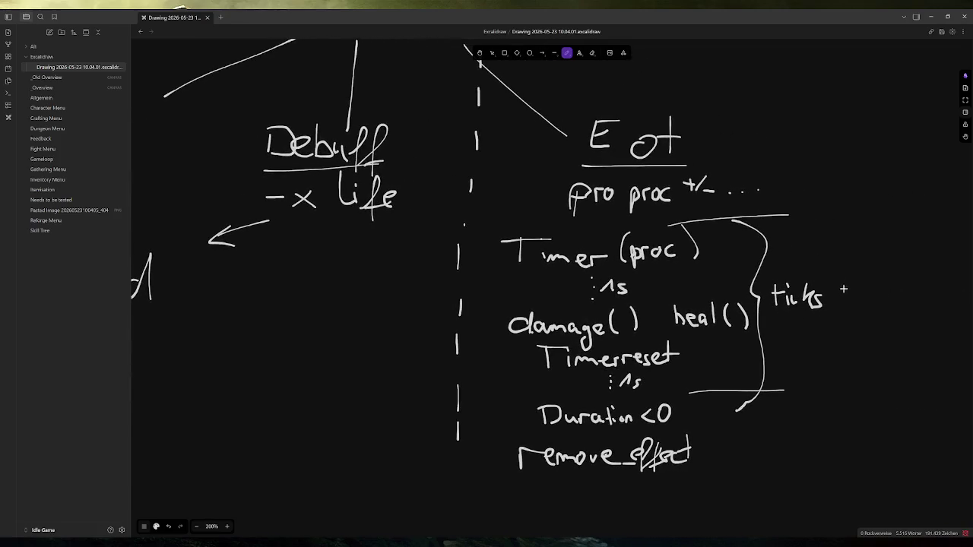
drag(838, 279, 835, 304)
drag(850, 283, 846, 302)
mouse_move(851, 282)
mouse_down()
mouse_move(862, 281)
mouse_move(867, 300)
mouse_up()
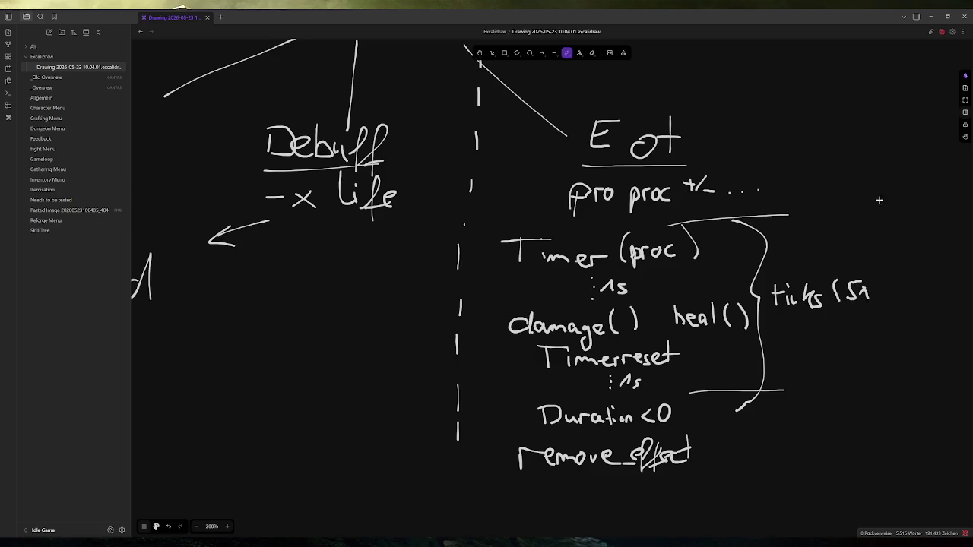
Enclose the whole Eot sequence in a larger brace labelled 'Duration'.
mouse_move(868, 192)
mouse_down()
mouse_move(885, 426)
mouse_move(857, 444)
mouse_up()
mouse_move(899, 304)
mouse_down()
mouse_move(903, 286)
mouse_move(901, 311)
mouse_move(943, 310)
mouse_up()
drag(947, 287, 949, 310)
drag(943, 298, 970, 303)
click(953, 282)
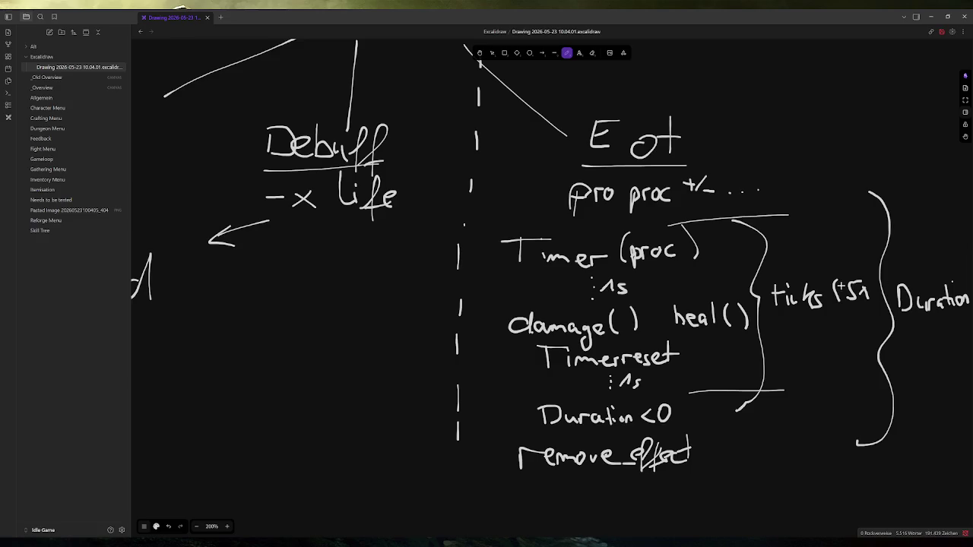
scroll(560, 316, left, 5)
scroll(533, 326, down, 3)
scroll(394, 306, left, 1)
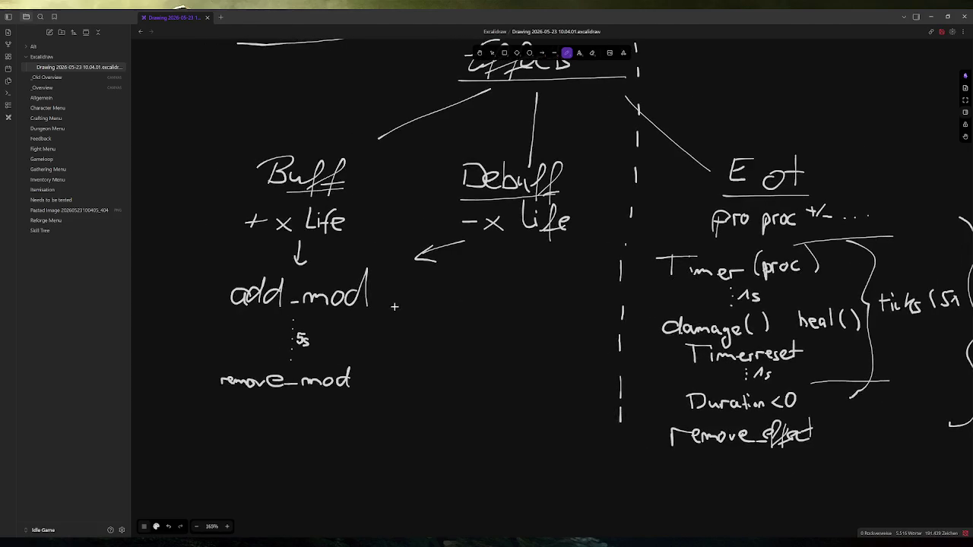
Draw a left arrow pointing at the Buff's 5s wait and handwrite '1 tick' beside it.
drag(417, 340, 371, 338)
mouse_move(381, 327)
mouse_down()
mouse_move(364, 337)
mouse_move(389, 348)
mouse_up()
mouse_move(427, 348)
mouse_down()
mouse_move(437, 332)
mouse_move(447, 349)
mouse_up()
mouse_move(470, 324)
mouse_down()
mouse_move(471, 351)
mouse_move(482, 335)
mouse_up()
mouse_move(478, 339)
mouse_down()
mouse_move(479, 349)
mouse_move(500, 349)
mouse_up()
drag(510, 334, 512, 352)
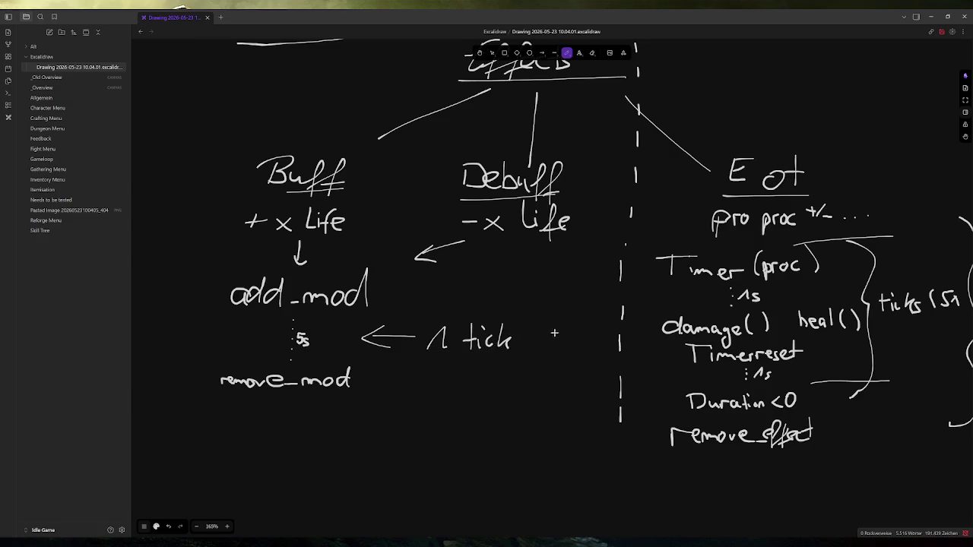
scroll(494, 341, right, 3)
scroll(494, 341, right, 3)
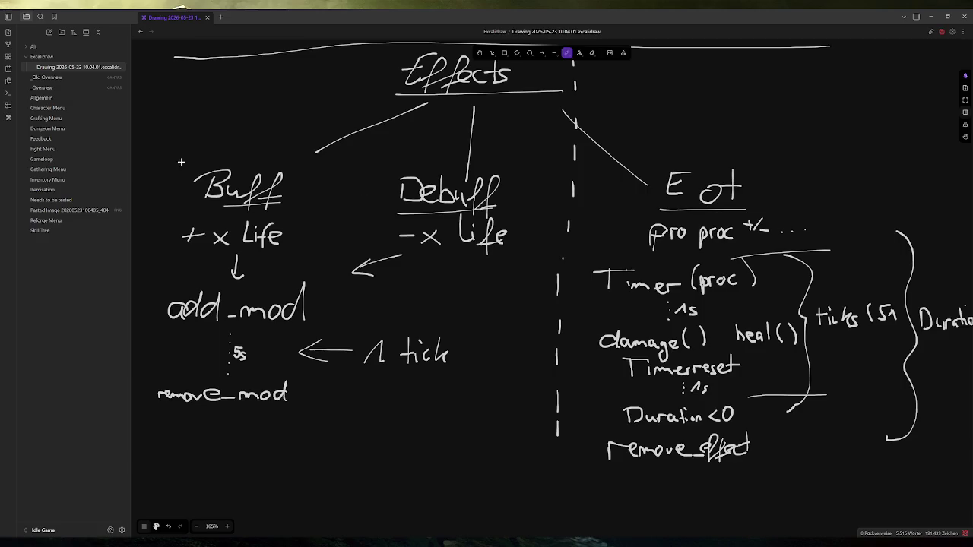
scroll(354, 191, up, 2)
scroll(354, 190, left, 2)
Handwrite '(Resource)' after the Effects heading and underline 'mod' in add_mod.
mouse_move(587, 89)
mouse_down()
mouse_move(580, 116)
mouse_move(608, 106)
mouse_move(696, 115)
mouse_up()
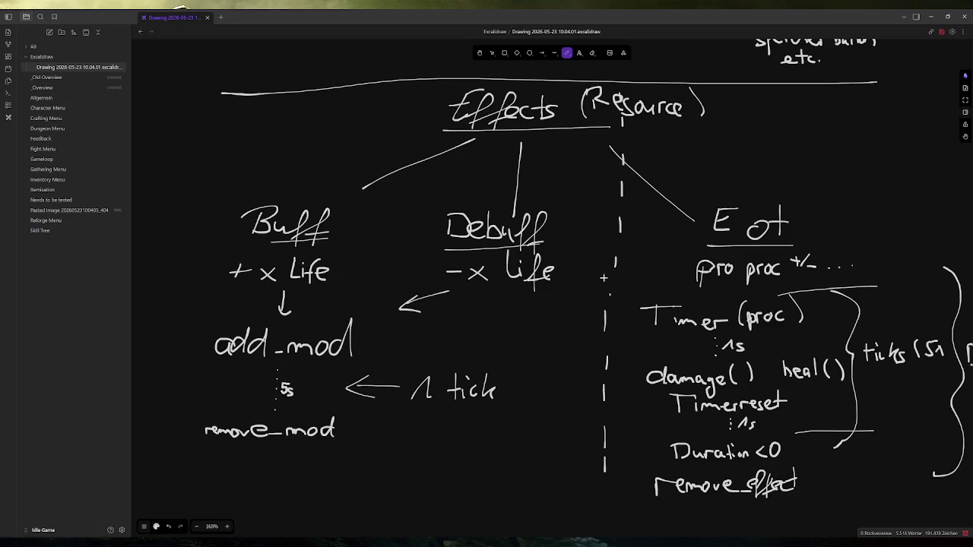
drag(529, 271, 555, 253)
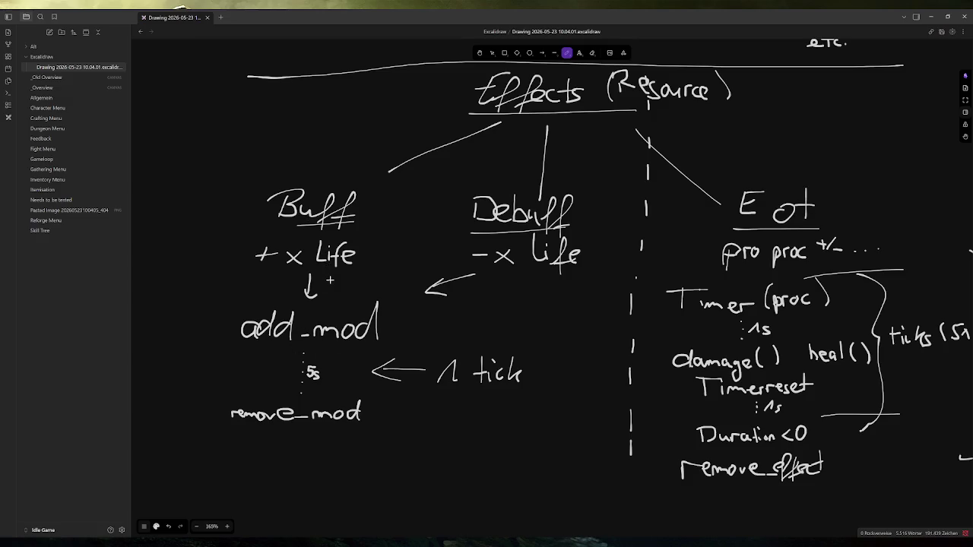
scroll(393, 262, up, 2)
scroll(394, 262, right, 2)
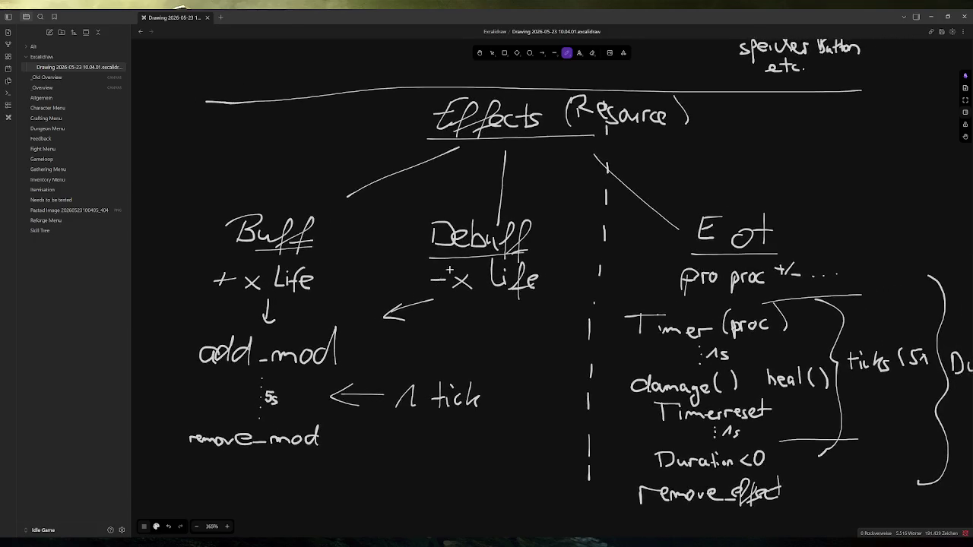
scroll(447, 271, down, 1)
scroll(448, 272, right, 1)
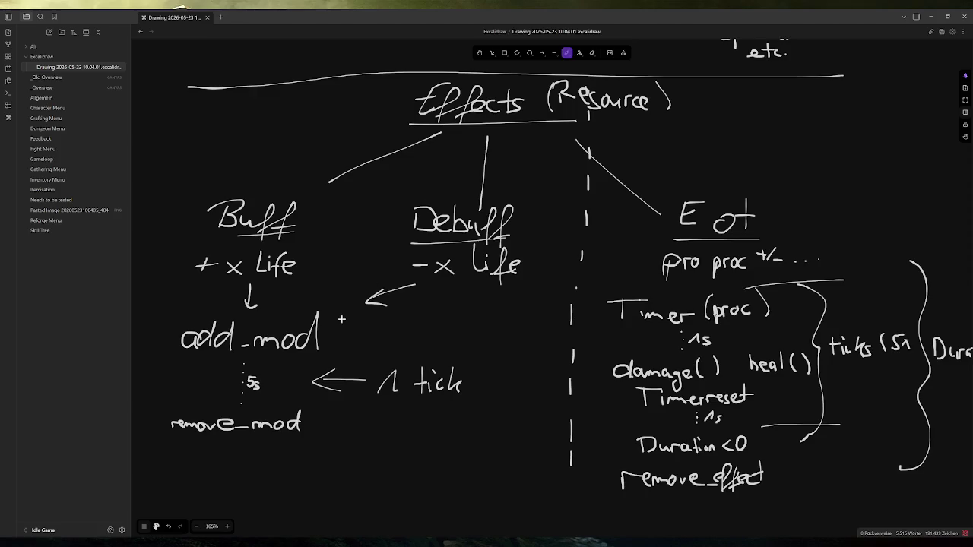
drag(255, 352, 318, 351)
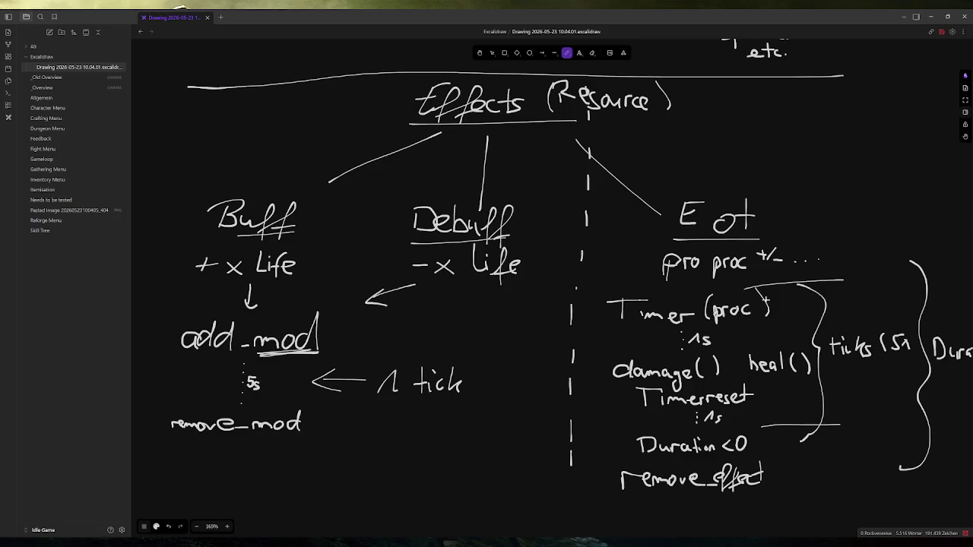
scroll(769, 312, down, 1)
scroll(767, 307, down, 2)
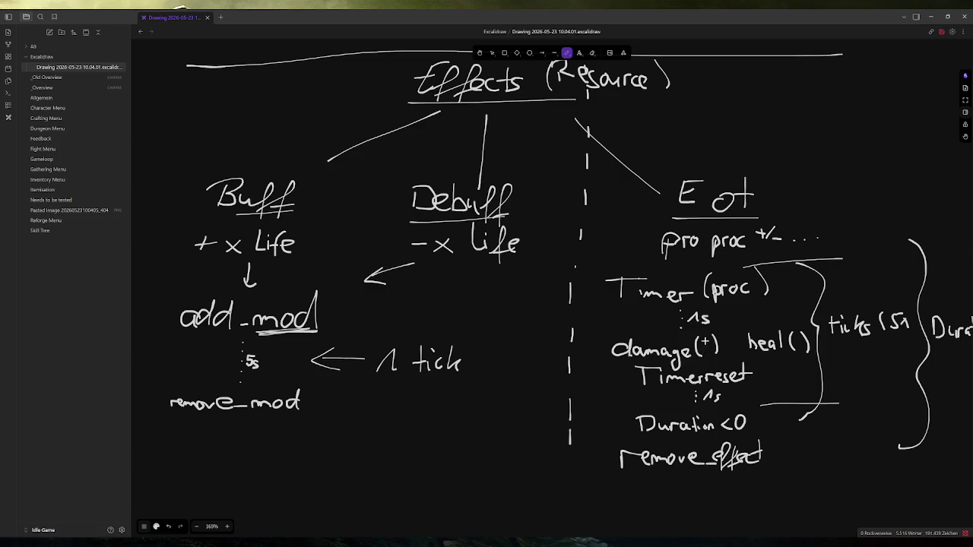
Pen a value inside damage( ), add a second underline under mod, and mark below remove_mod.
mouse_move(701, 340)
mouse_down()
mouse_move(702, 355)
mouse_move(714, 340)
mouse_up()
drag(618, 308, 605, 310)
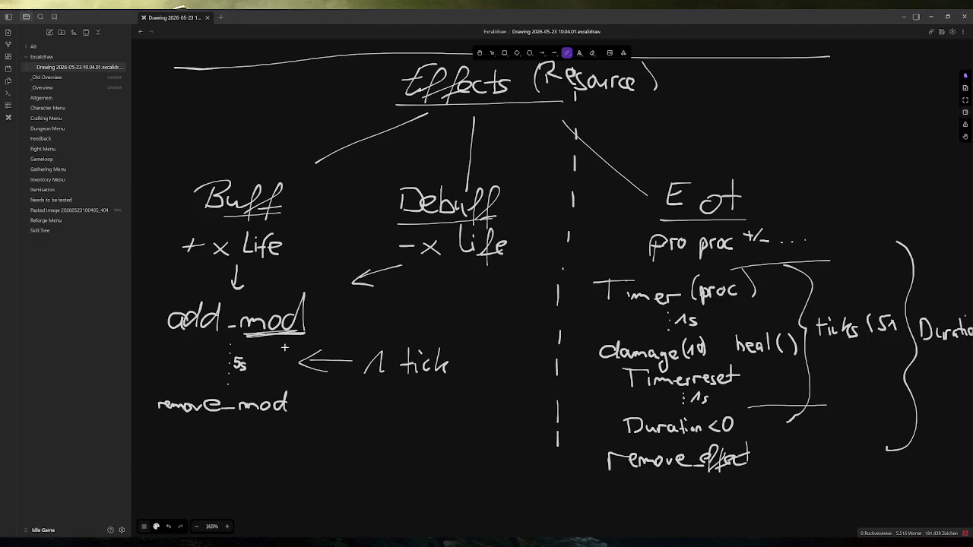
drag(253, 338, 288, 334)
mouse_move(210, 483)
mouse_down()
mouse_move(233, 482)
mouse_move(231, 468)
mouse_move(243, 484)
mouse_up()
key(ctrl+z)
key(ctrl+z)
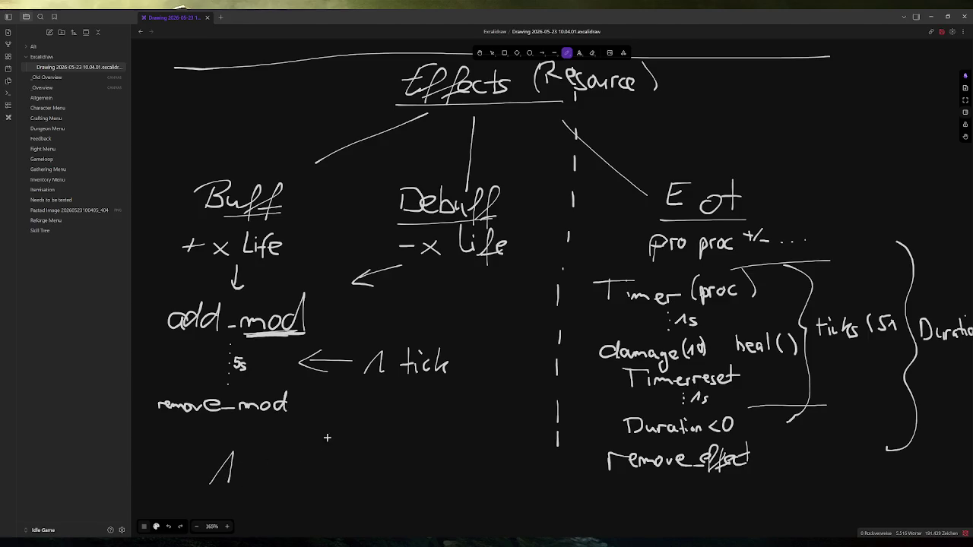
Undo the stray strokes and handwrite an underlined 'Attr.Mod' heading below remove_mod.
scroll(332, 433, down, 2)
key(ctrl+z)
mouse_move(207, 438)
mouse_down()
mouse_move(257, 379)
mouse_move(244, 432)
mouse_up()
mouse_move(220, 412)
mouse_down()
mouse_move(270, 398)
mouse_move(266, 430)
mouse_up()
drag(254, 415, 288, 402)
mouse_move(297, 386)
mouse_down()
mouse_move(283, 431)
mouse_move(311, 403)
mouse_move(354, 385)
mouse_move(361, 423)
mouse_up()
click(318, 426)
mouse_move(379, 403)
mouse_down()
mouse_move(369, 426)
mouse_move(380, 402)
mouse_up()
drag(400, 411, 388, 427)
drag(409, 380, 404, 429)
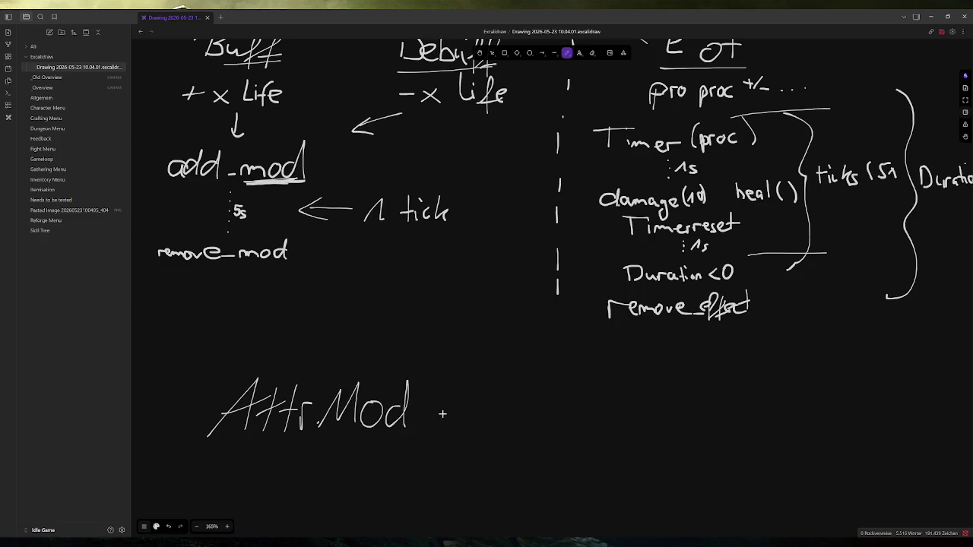
drag(219, 448, 460, 432)
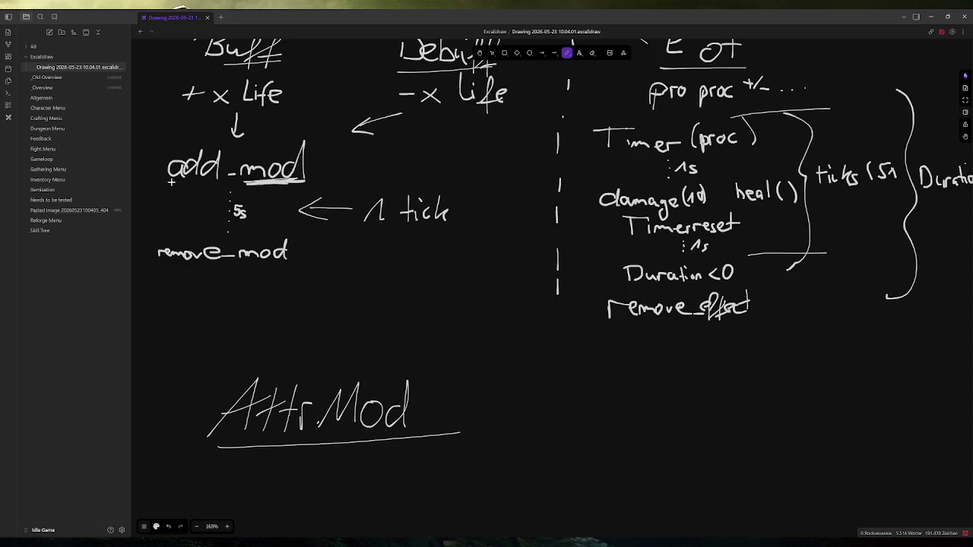
Handwrite the note 'Funktion fest' beneath the Attr.Mod heading.
scroll(264, 424, down, 1)
mouse_move(233, 418)
mouse_down()
mouse_move(262, 417)
mouse_move(249, 436)
mouse_up()
drag(260, 427, 415, 436)
drag(407, 425, 429, 423)
Continue the dashed vertical divider further down with three more dashes.
scroll(214, 177, up, 1)
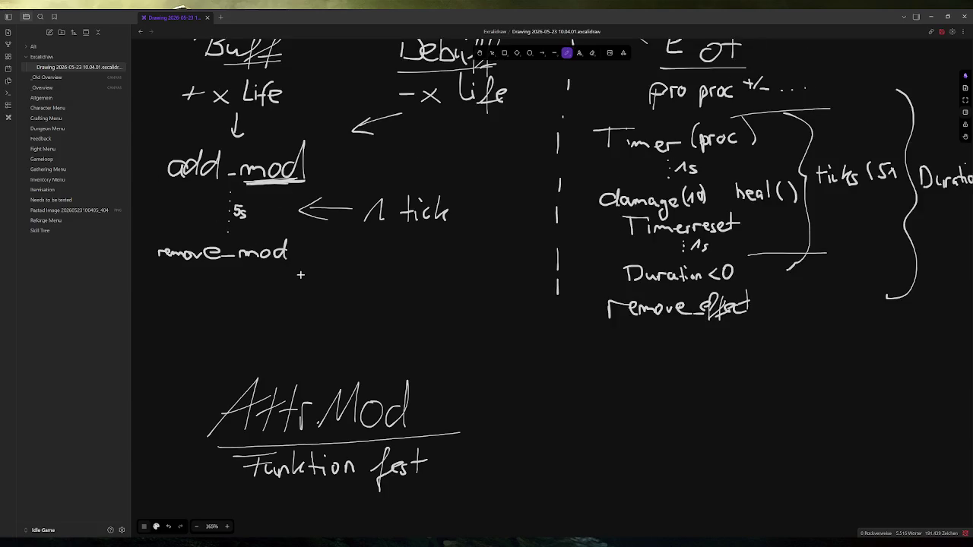
drag(562, 312, 558, 405)
drag(557, 430, 555, 455)
drag(554, 471, 553, 505)
Handwrite 'Value / ticks' under remove_effect on the DoT side.
mouse_move(636, 360)
mouse_down()
mouse_move(674, 357)
mouse_move(691, 397)
mouse_up()
mouse_move(697, 356)
mouse_down()
mouse_move(700, 397)
mouse_move(734, 392)
mouse_move(753, 402)
mouse_up()
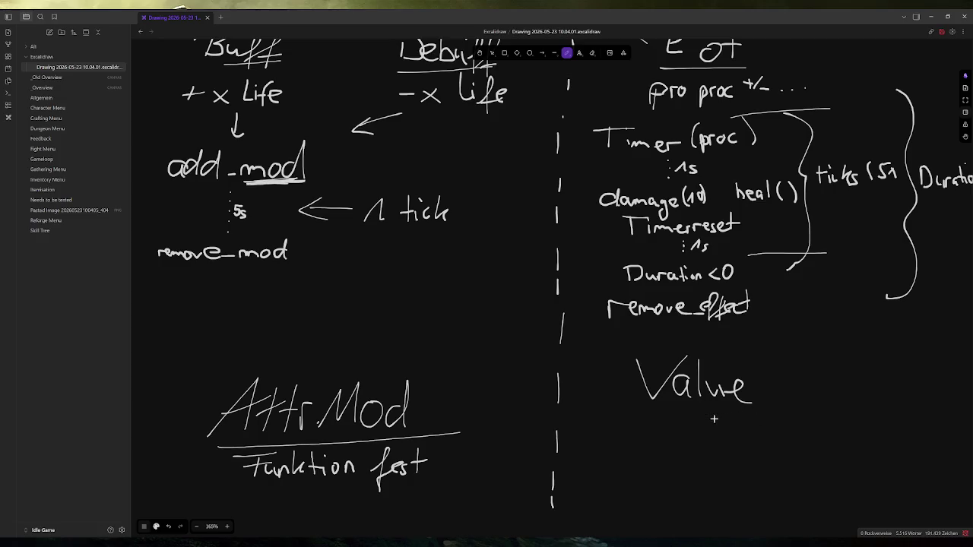
drag(797, 347, 769, 392)
drag(825, 354, 825, 384)
mouse_move(807, 371)
mouse_down()
mouse_move(832, 370)
mouse_move(839, 383)
mouse_up()
drag(845, 366, 855, 383)
drag(861, 357, 861, 383)
drag(875, 363, 881, 386)
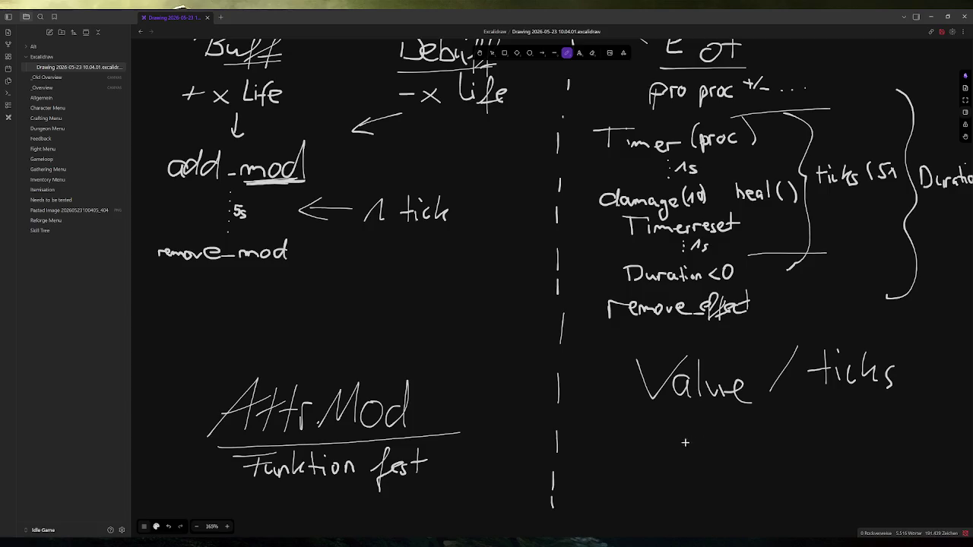
Handwrite 'Funktion anders' below 'Value / ticks'.
drag(638, 434, 629, 463)
mouse_move(620, 432)
mouse_down()
mouse_move(667, 430)
mouse_move(652, 446)
mouse_up()
mouse_move(652, 452)
mouse_down()
mouse_move(684, 467)
mouse_move(701, 460)
mouse_up()
drag(708, 449, 722, 460)
mouse_move(715, 448)
mouse_down()
mouse_move(734, 448)
mouse_move(734, 460)
mouse_up()
mouse_move(740, 445)
mouse_down()
mouse_move(745, 461)
mouse_move(758, 459)
mouse_up()
mouse_move(795, 447)
mouse_down()
mouse_move(796, 456)
mouse_move(814, 436)
mouse_move(833, 453)
mouse_move(840, 445)
mouse_up()
drag(843, 453, 854, 447)
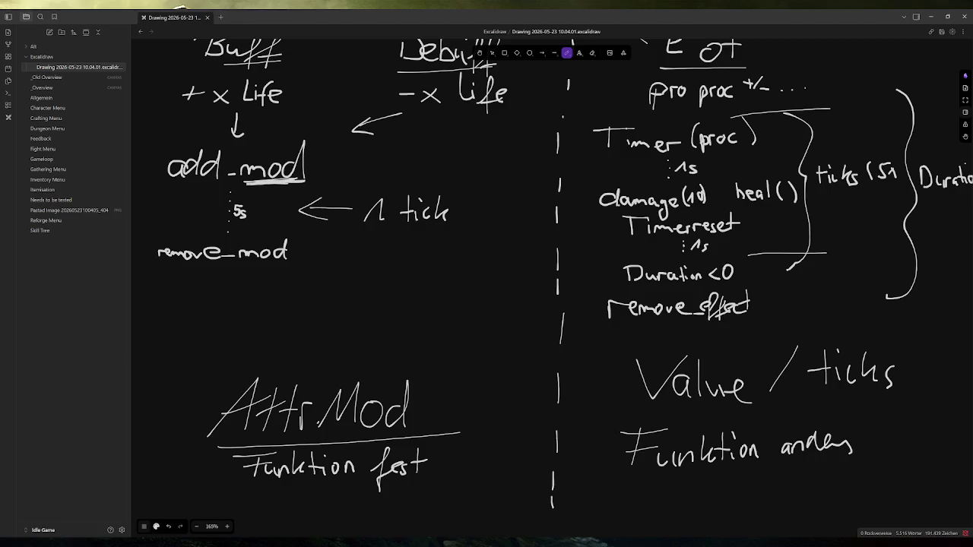
Bring Godot to the front and open the attr_mod.gd script.
mouse_move(281, 541)
click(281, 497)
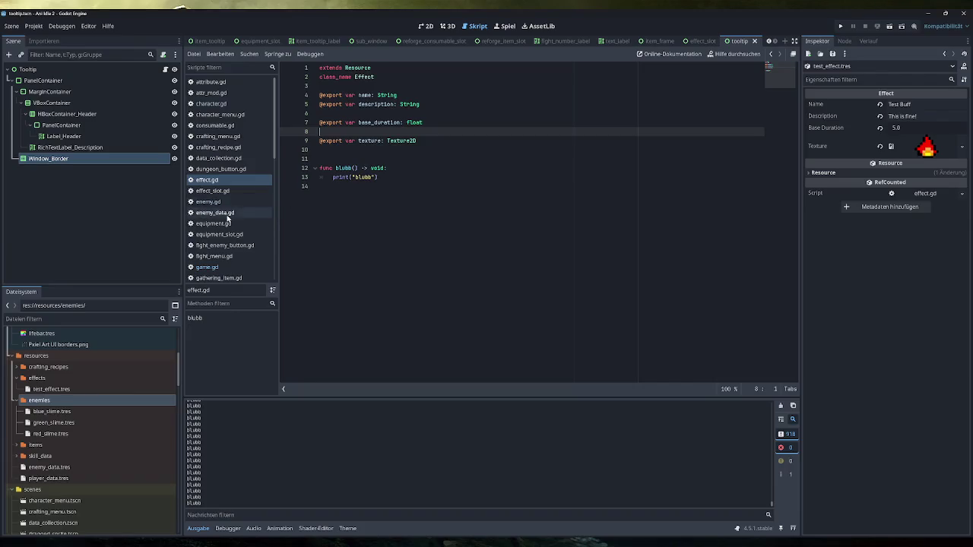
click(212, 92)
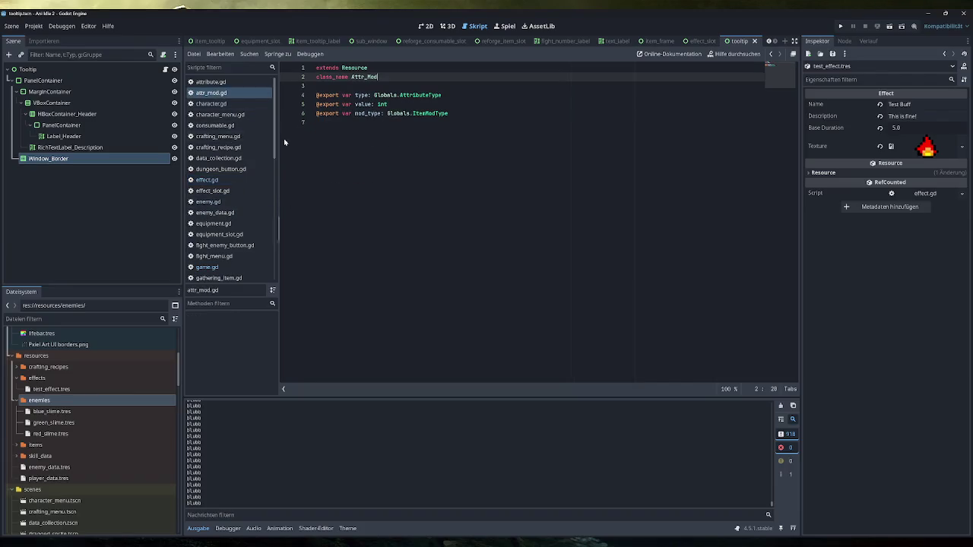
Highlight the type and mod_type export lines, then minimize Godot.
drag(442, 95, 316, 95)
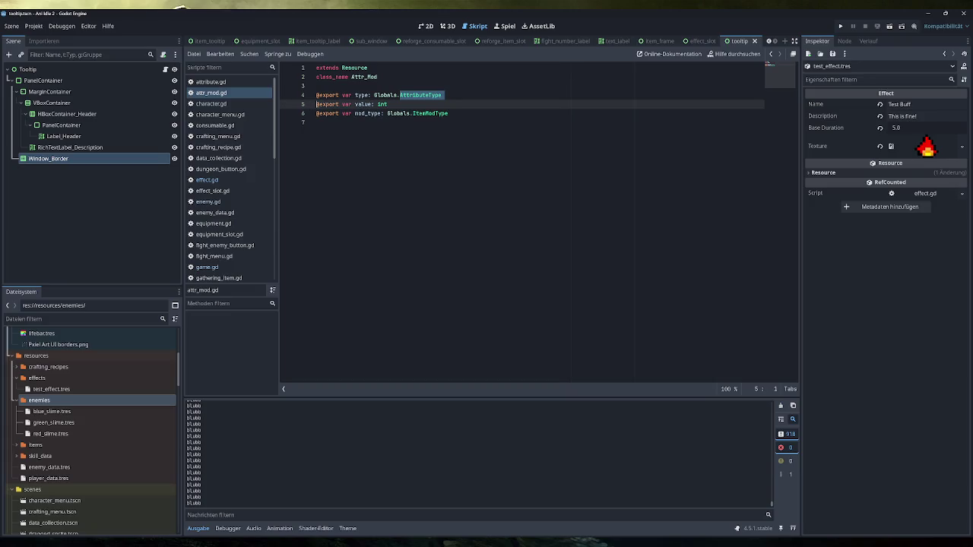
click(390, 95)
drag(387, 104, 314, 104)
drag(448, 113, 303, 116)
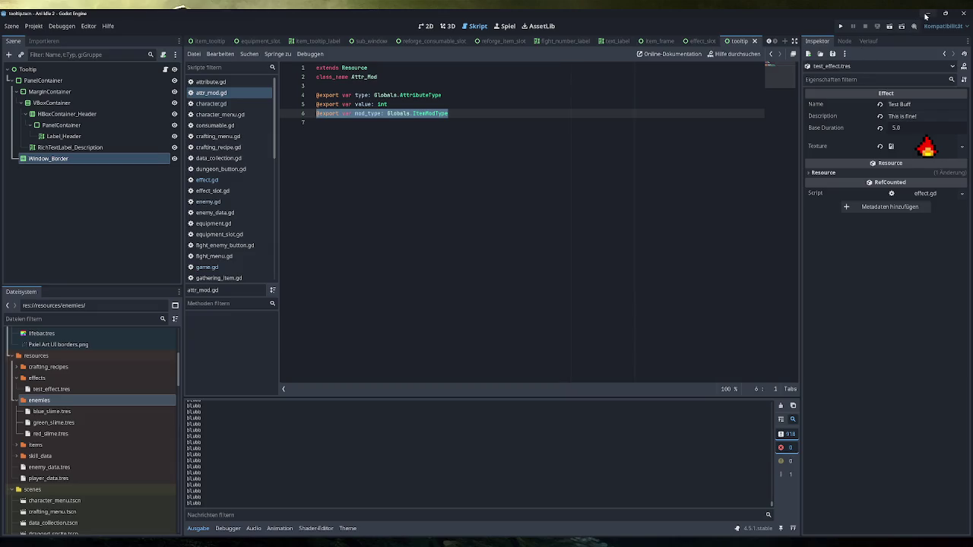
click(925, 15)
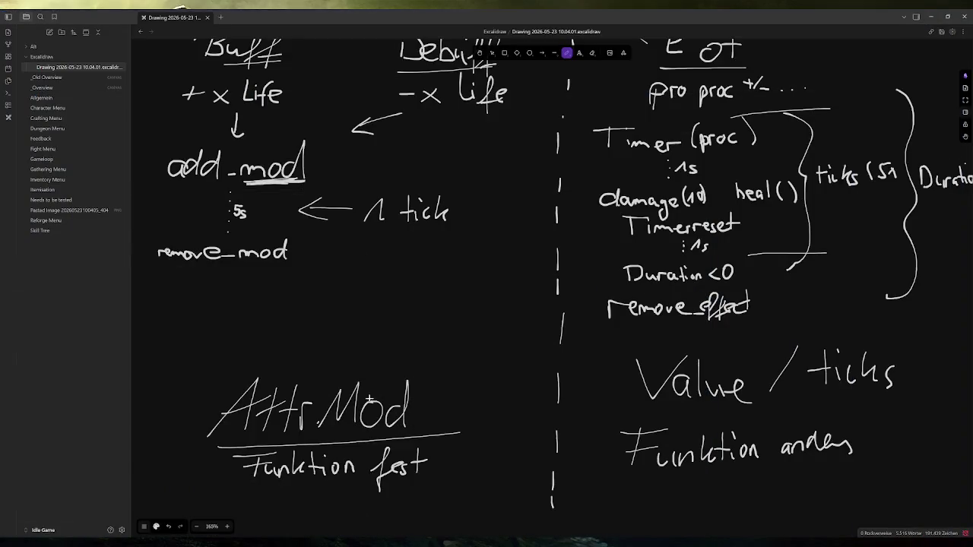
scroll(314, 169, up, 1)
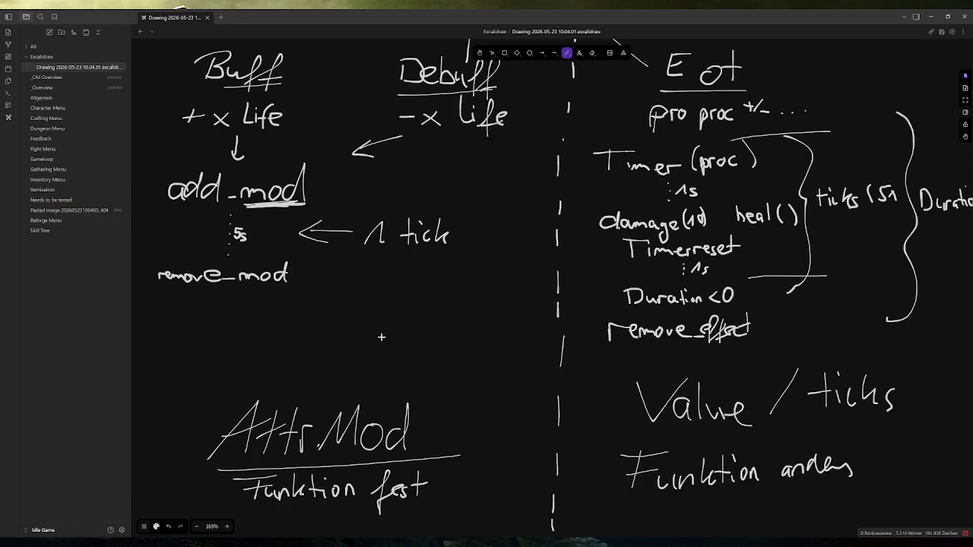
scroll(415, 322, right, 2)
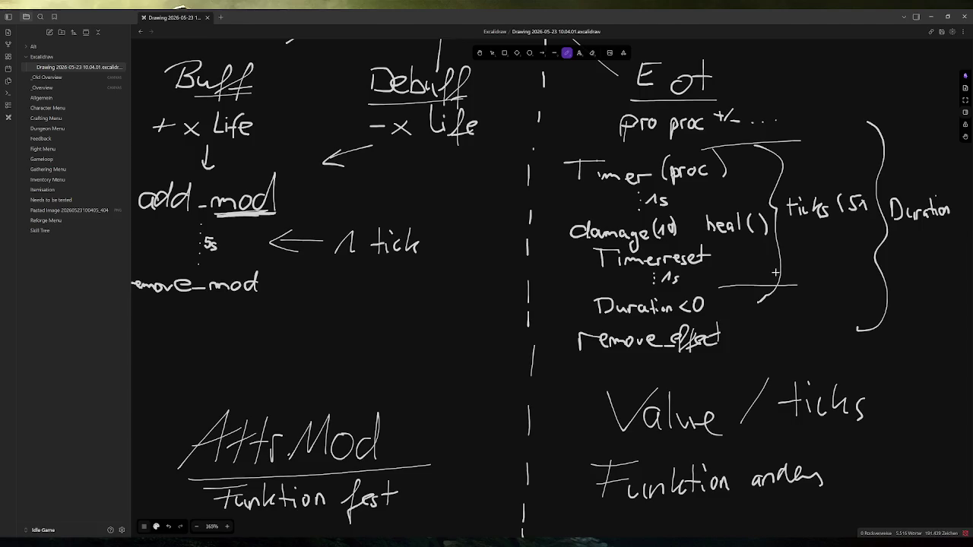
scroll(646, 296, down, 5)
Draw a long freehand divider and add the text label 'Buff - + 50 Leben' below it.
drag(170, 191, 917, 131)
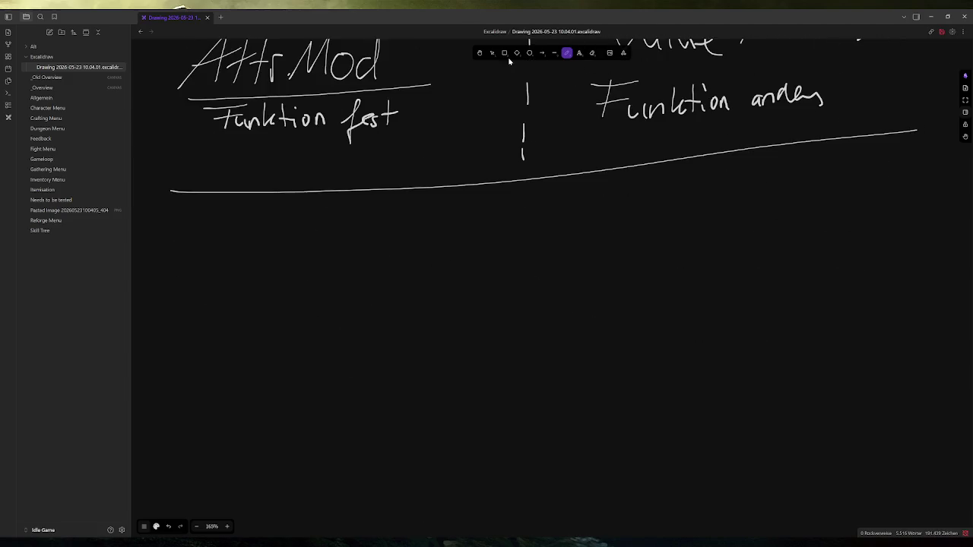
click(579, 54)
click(179, 221)
text(Buff - Leben)
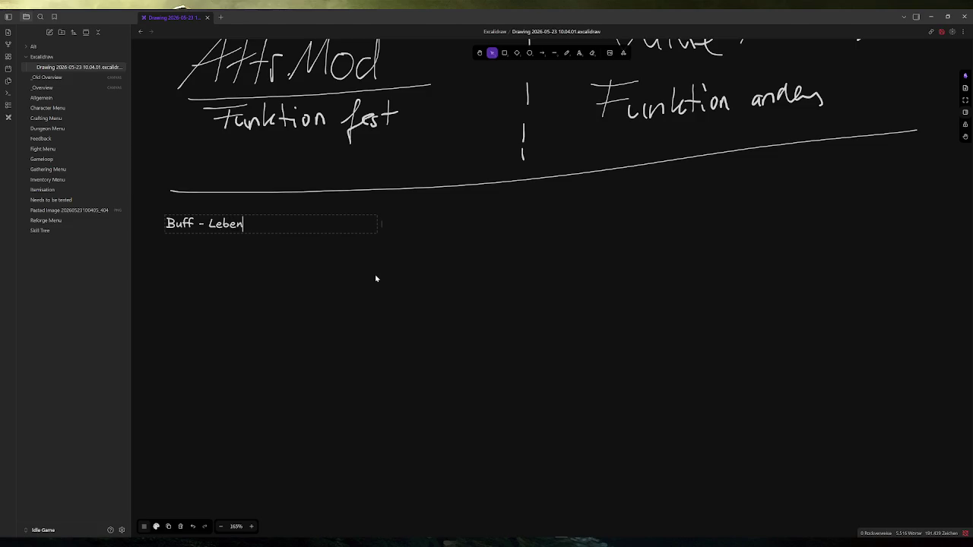
click(319, 245)
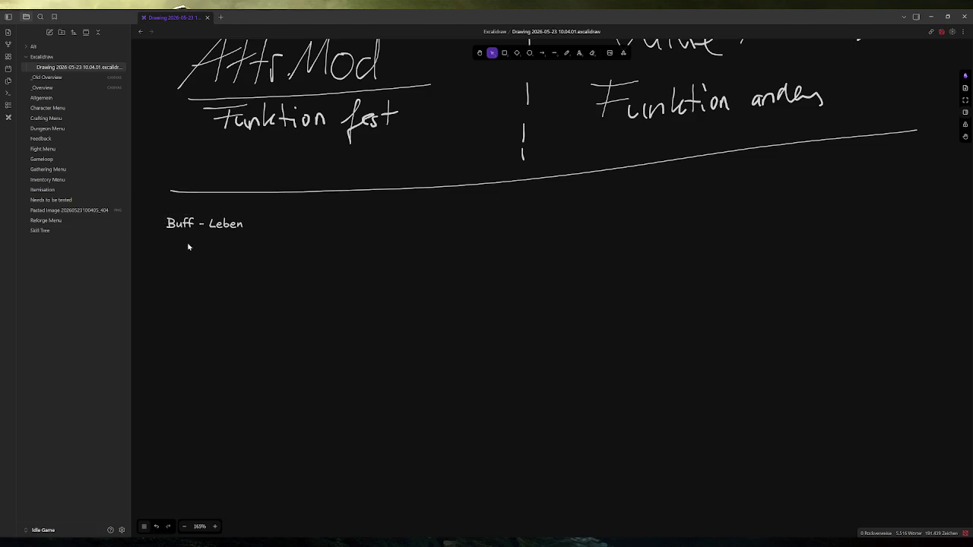
double_click(205, 225)
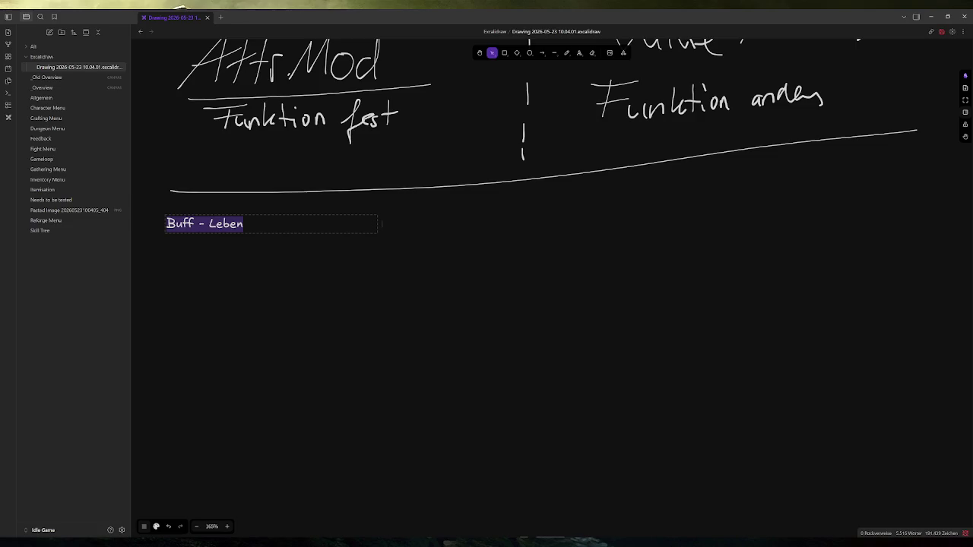
click(208, 224)
text(+ 50)
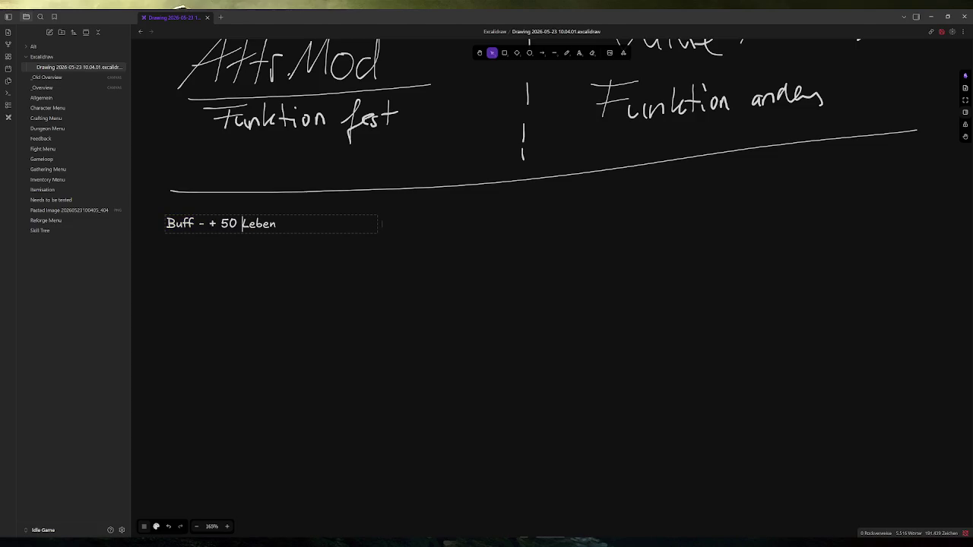
click(246, 251)
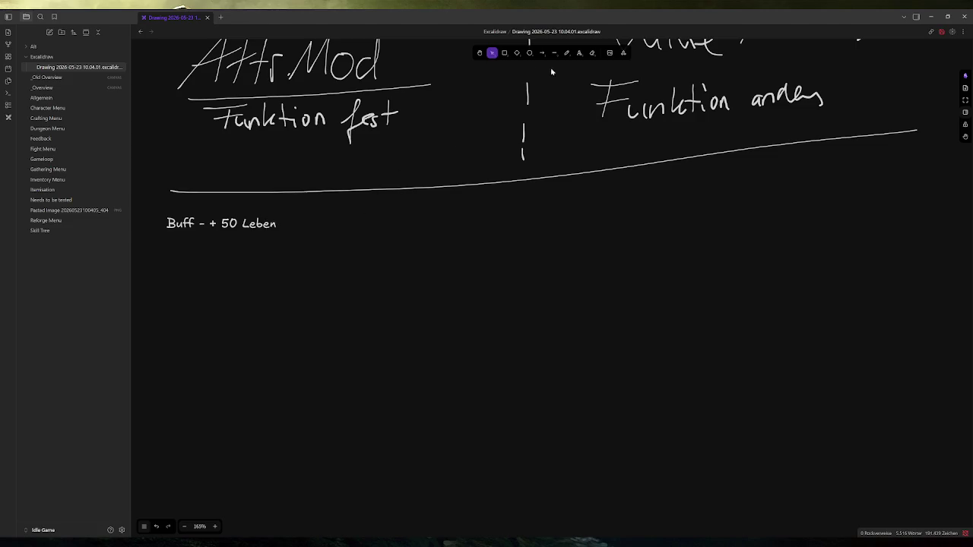
click(579, 53)
Type the three-line text 'AttributeMod[Life]', 'Value = 50', 'Type = Flat' under the Buff label.
click(168, 238)
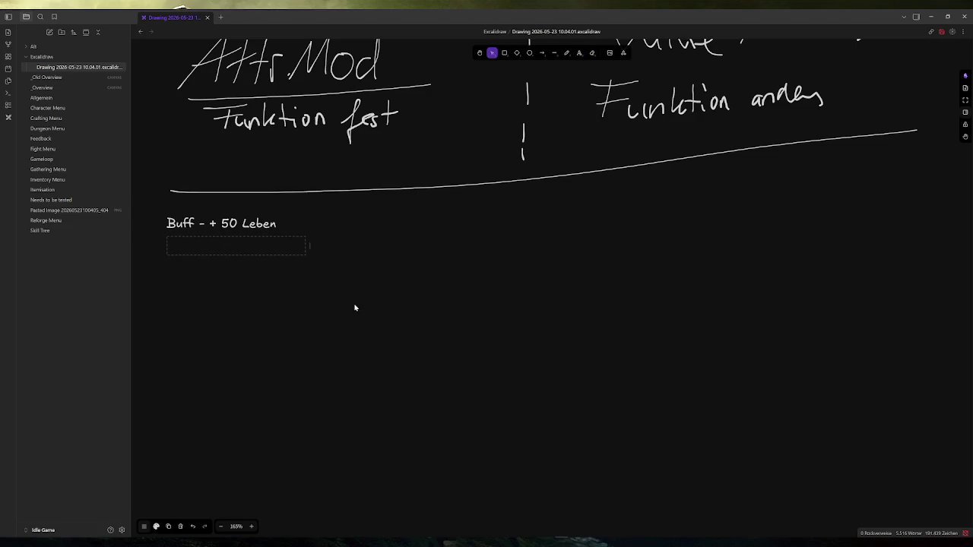
text(AttributeMod)
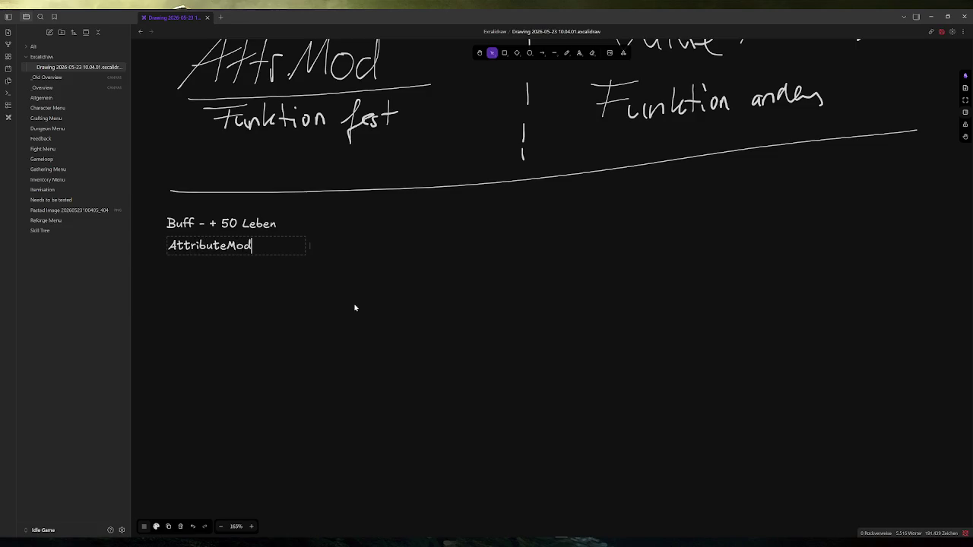
text([Life]])
key(BackSpace)
key(Return)
text(Val)
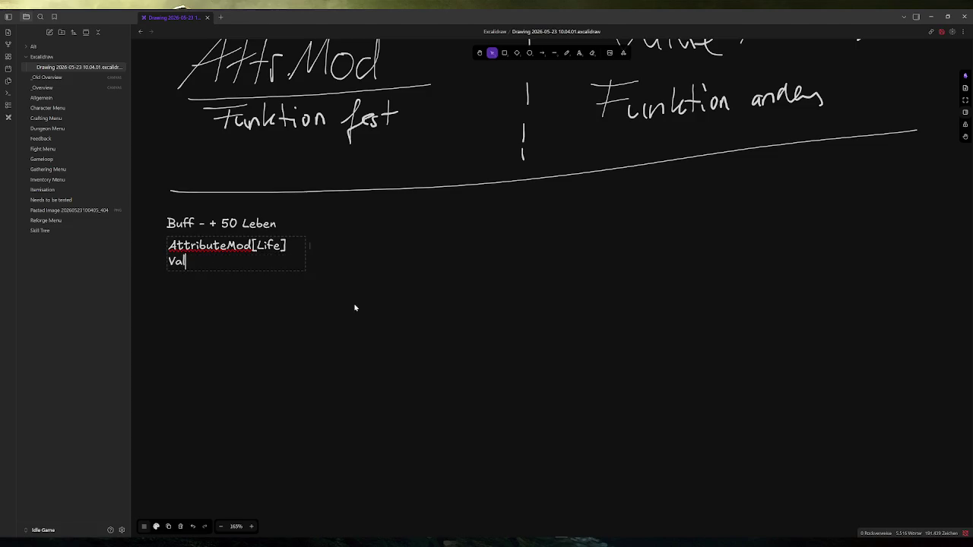
text(ue = 50)
key(Return)
text(Typre)
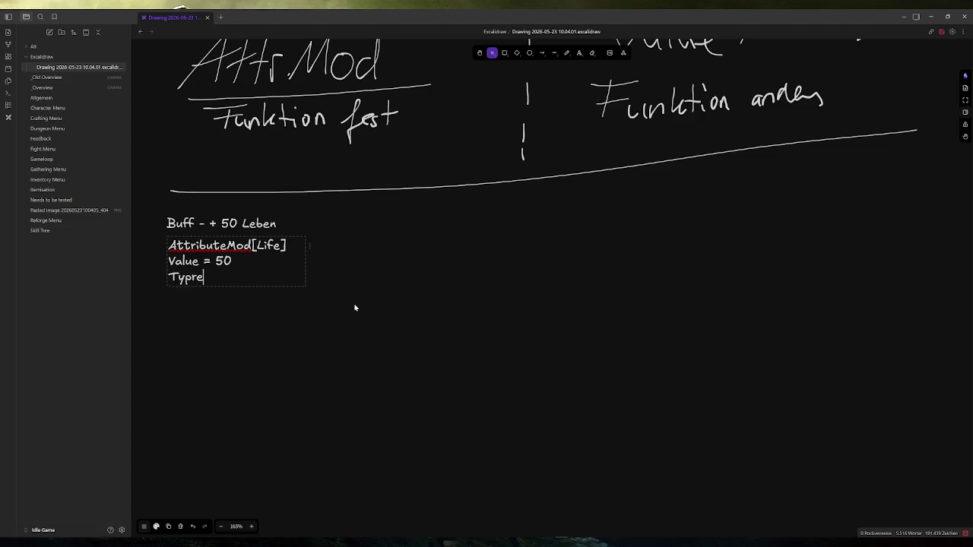
key(BackSpace)
key(BackSpace)
text(e = Flat)
click(241, 305)
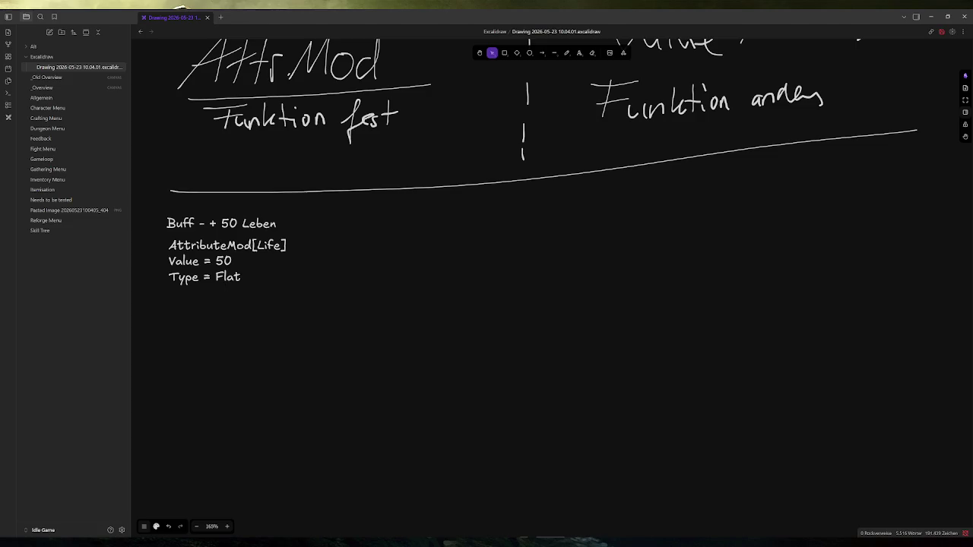
Select the field list text, then place a new text box beneath it.
double_click(178, 308)
click(172, 317)
drag(171, 302, 278, 337)
click(579, 53)
click(175, 305)
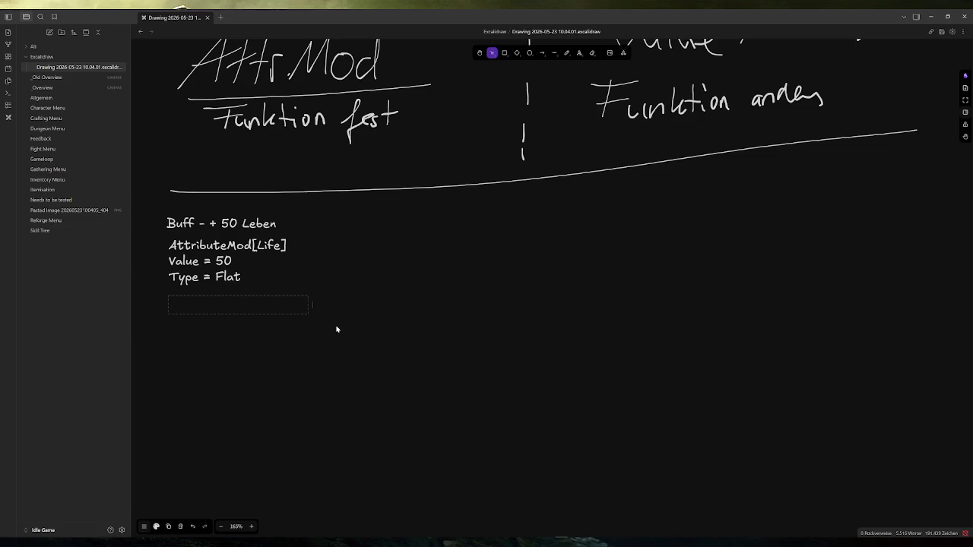
Type 'func add_mod()' in the new text box under the Type = Flat list.
text(func add_mod)
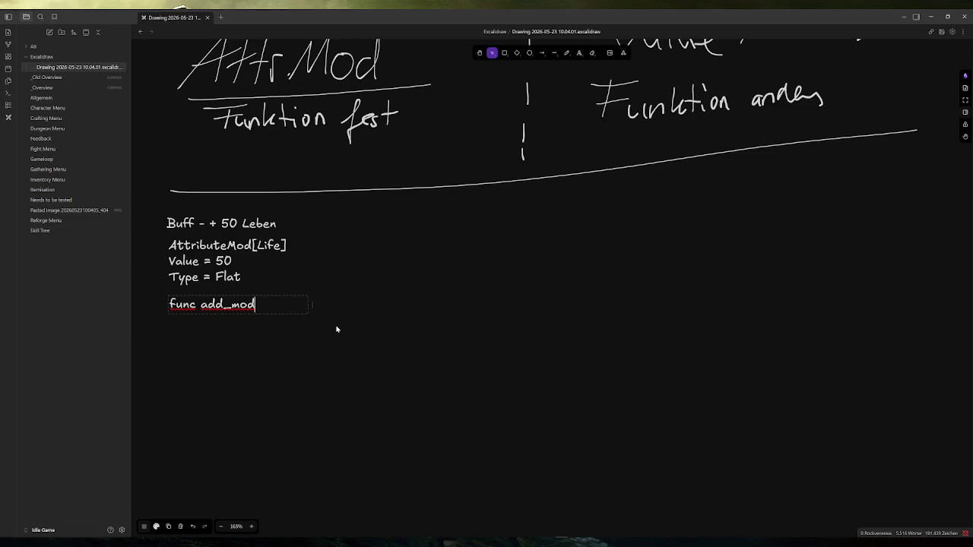
text(())
click(222, 318)
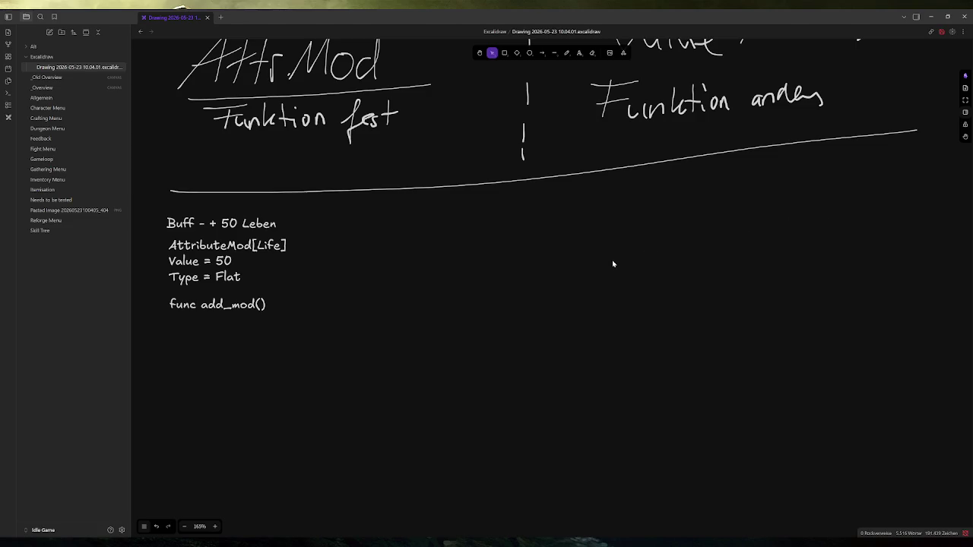
Add a right-side text 'DoT - 10 Schaden über 5 Sekunden', widened to fit one line.
click(579, 55)
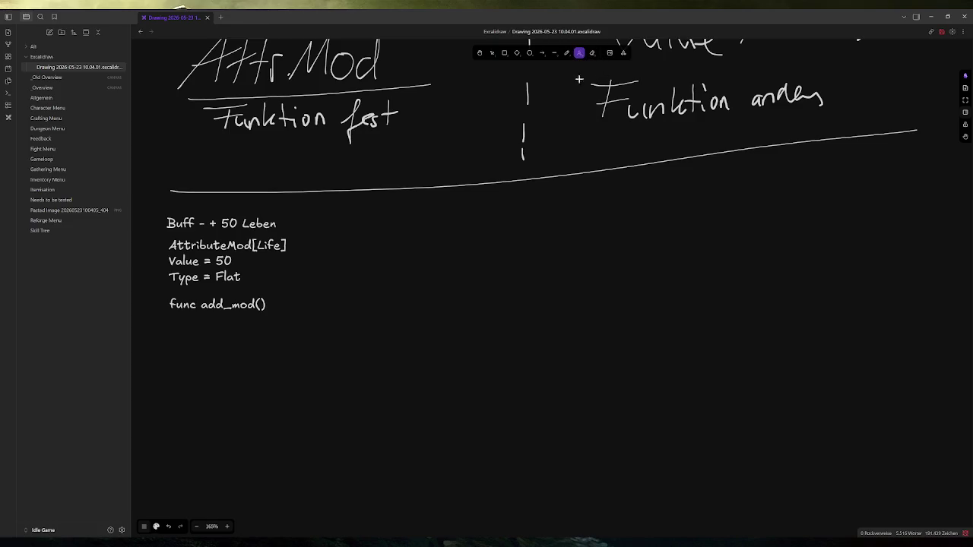
click(549, 200)
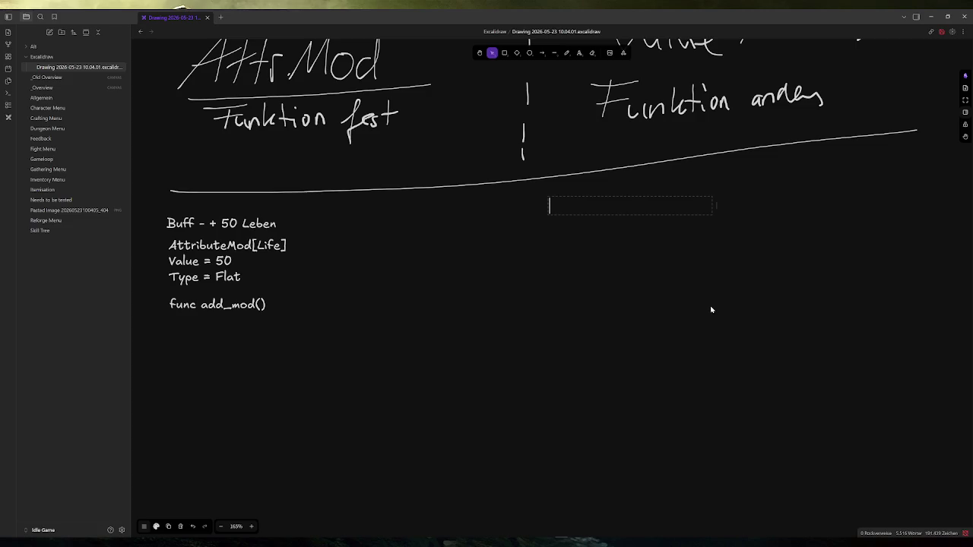
text(DoT - )
text(50 Schaden )
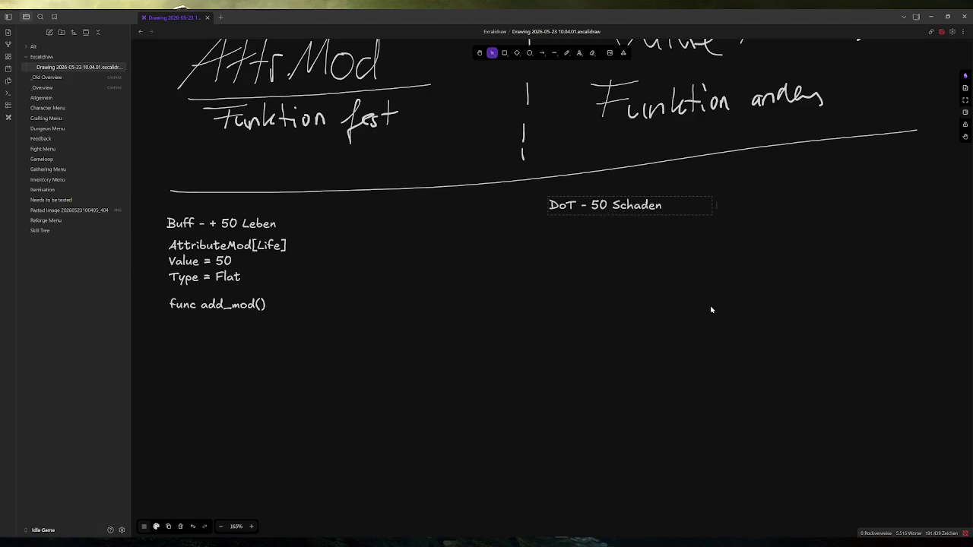
text(ü)
key(Left)
key(Left)
key(Left)
key(BackSpace)
key(BackSpace)
text(10)
click(672, 205)
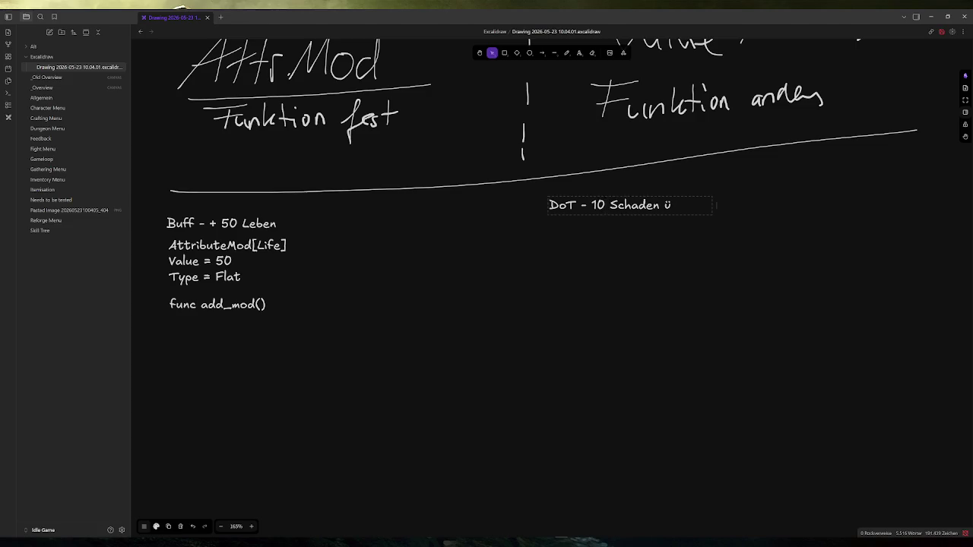
text(ber 5 Sekunden)
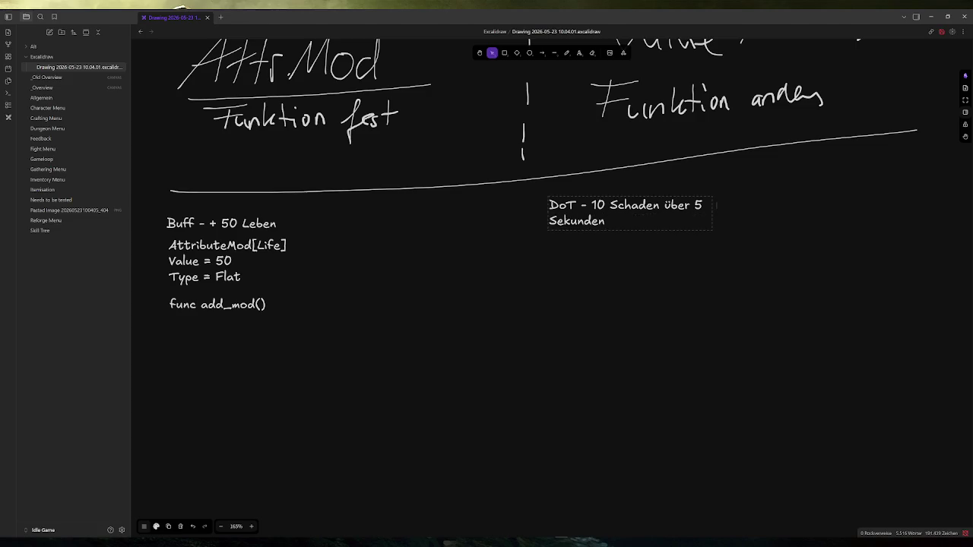
drag(711, 215, 791, 207)
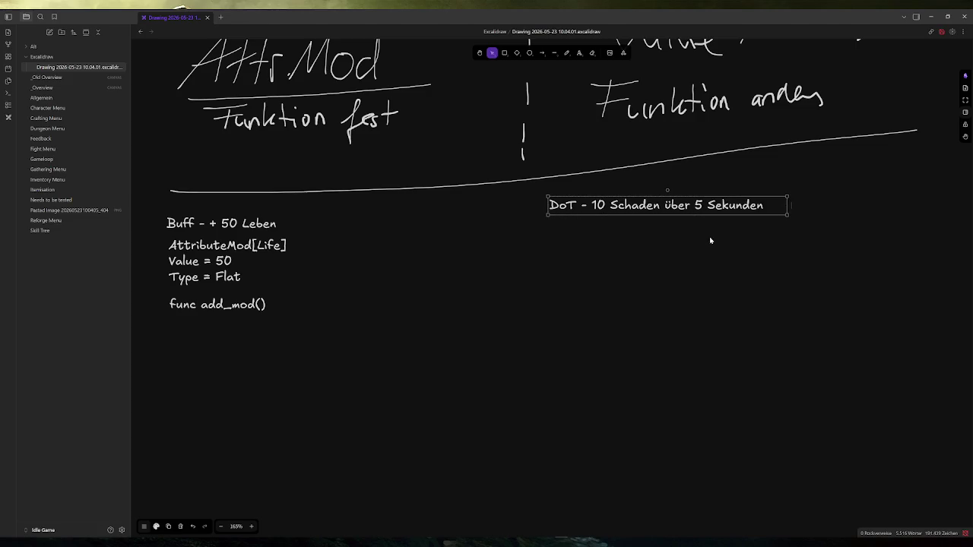
key(Return)
key(Return)
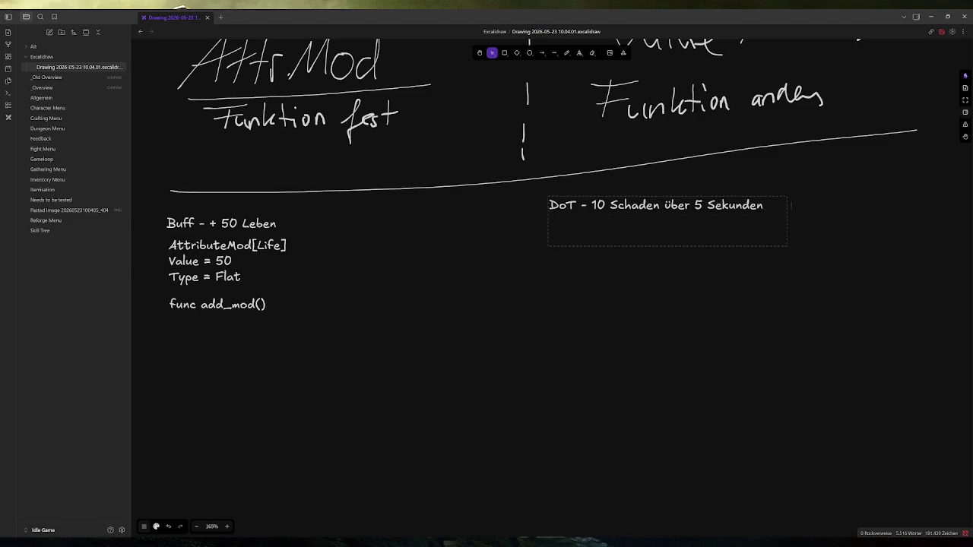
Type the DoT fields 'Value = 10', 'Dauer = 5 Sek' and 'Ticks = je Sek'.
text(Value )
text(= 10)
key(Return)
text(Dauer)
key(BackSpace)
key(BackSpace)
key(BackSpace)
text(uer)
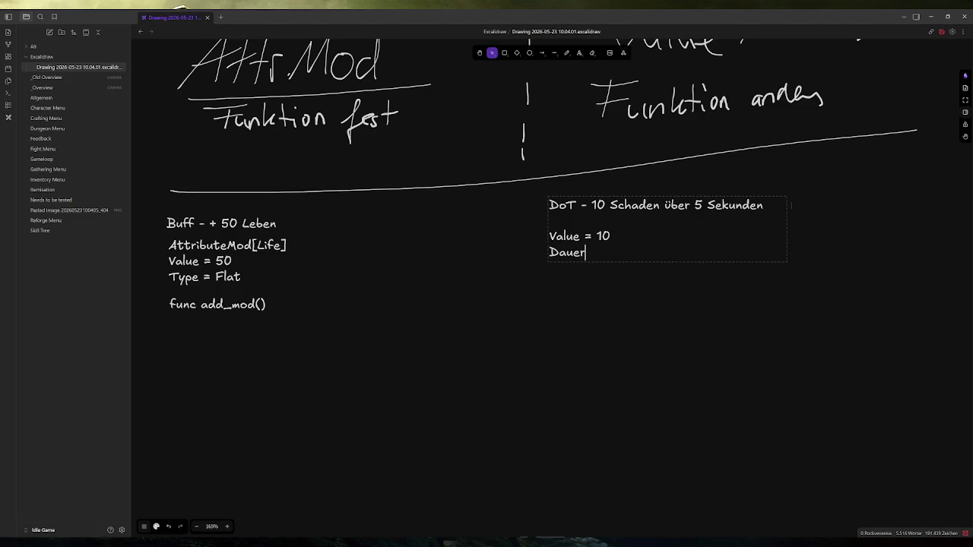
text( = 5  Se)
key(BackSpace)
key(BackSpace)
key(BackSpace)
text(Sek)
key(Return)
text(Ticks)
text( = )
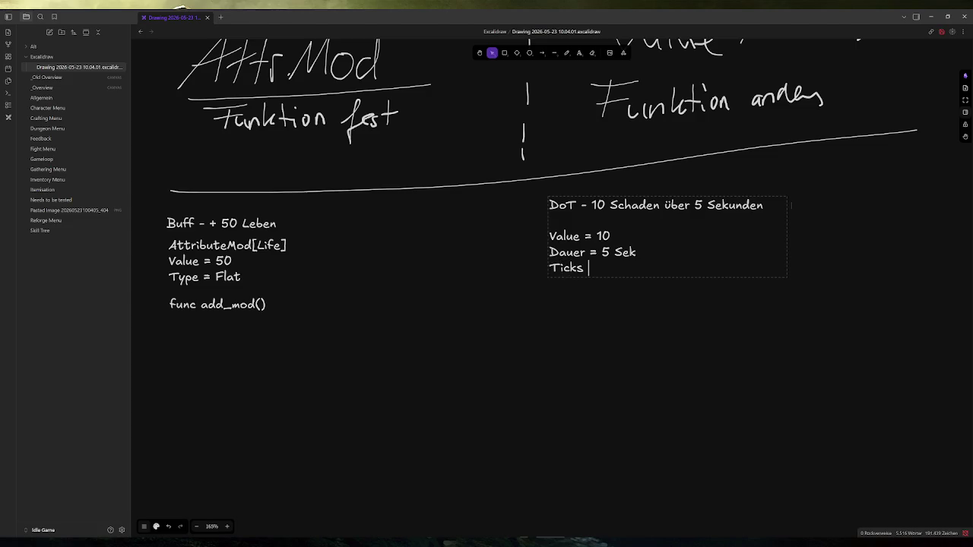
text(5)
key(BackSpace)
key(BackSpace)
text(je Sek)
Add 'player.damage(10)' after a blank line and select the word player in it.
key(Return)
key(Return)
text(player)
text(.da)
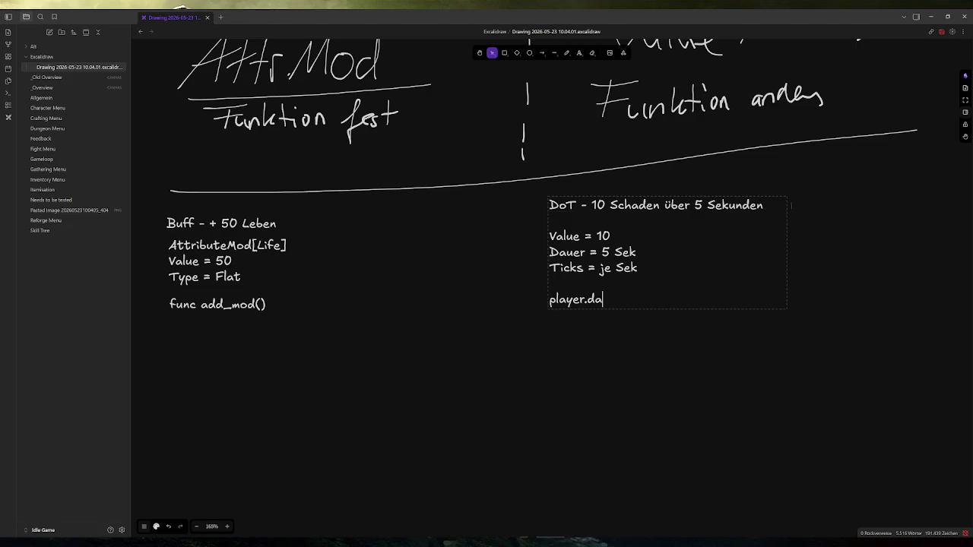
text(mage(10))
click(550, 282)
click(655, 299)
drag(584, 298, 548, 299)
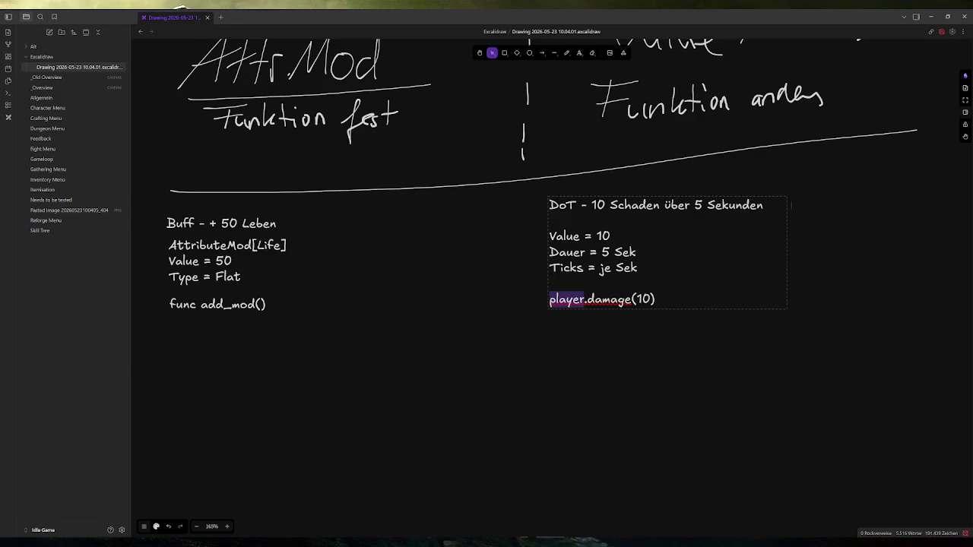
Add a 'Dauer = 5 Sek' line after Value = 50 in the buff's AttributeMod fields.
click(265, 263)
double_click(248, 271)
key(Up)
key(Return)
text(Daier)
key(BackSpace)
key(BackSpace)
key(BackSpace)
text(uer = 5 Sek)
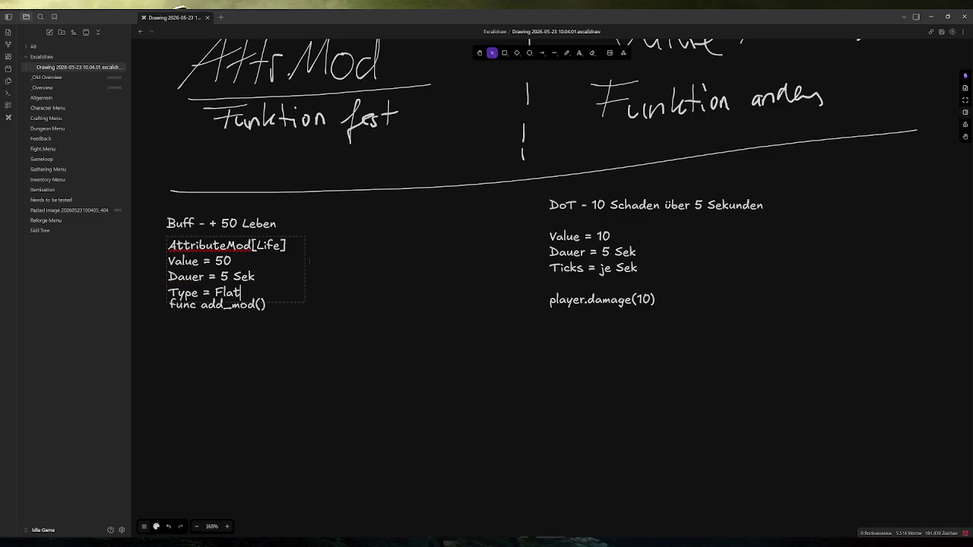
click(356, 355)
Move the func add_mod() text further down, leaving a gap above it.
click(275, 305)
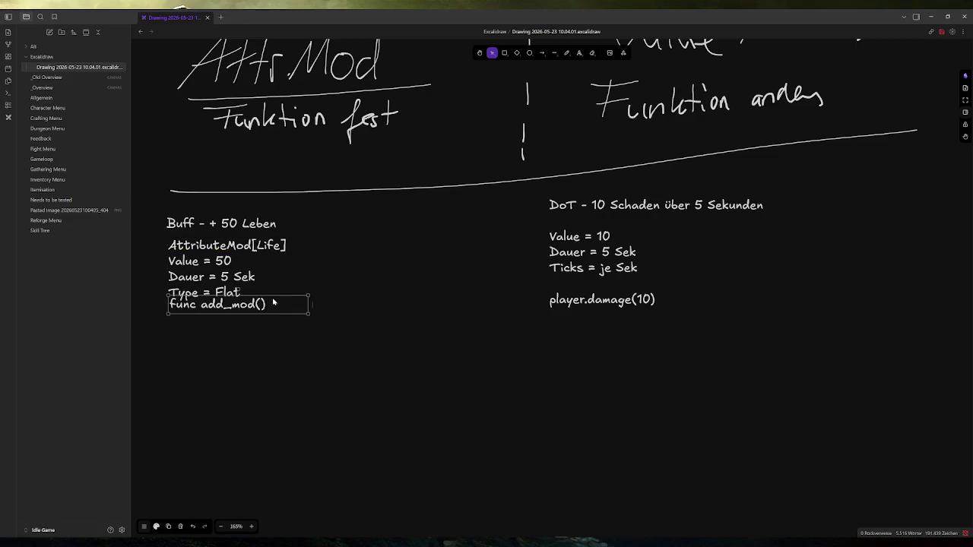
drag(277, 303, 278, 325)
click(431, 309)
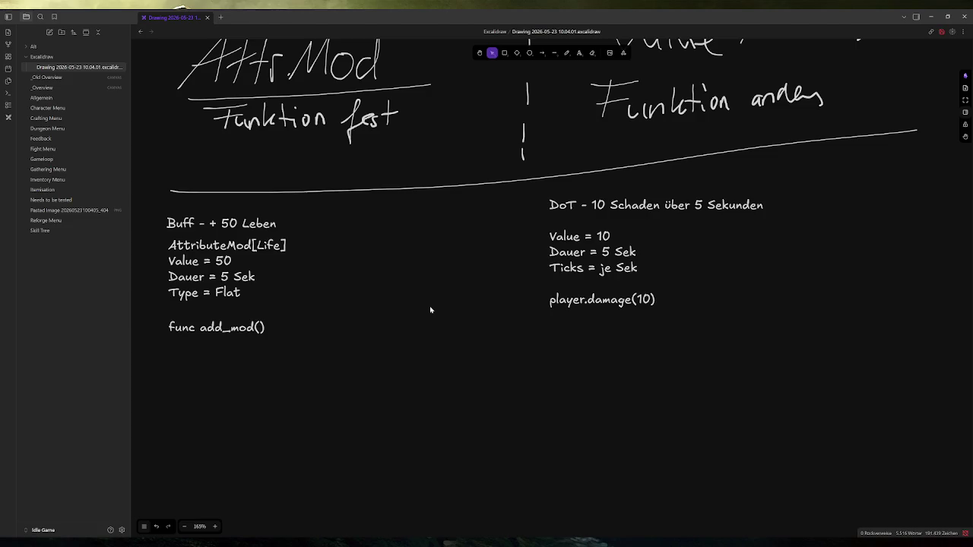
key(alt+Tab)
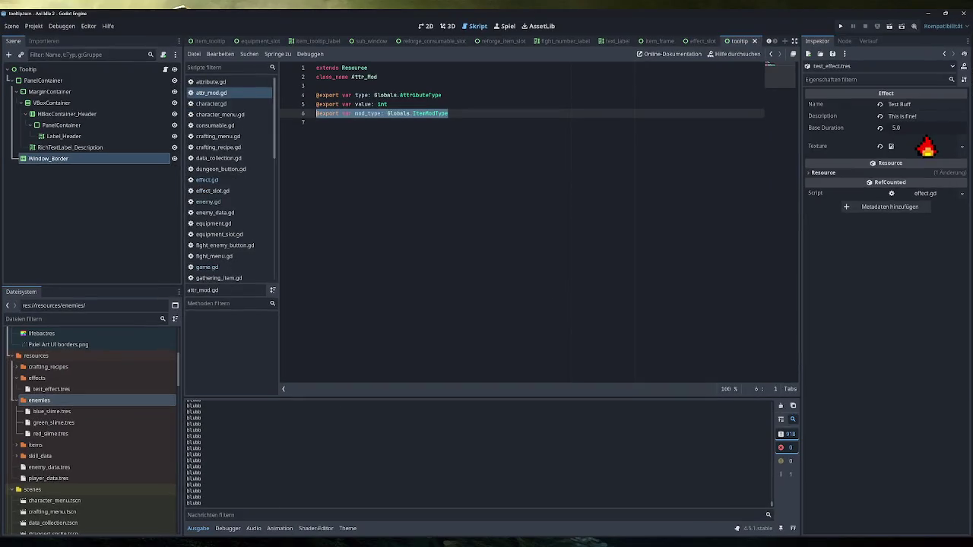
Open the game.gd script in Godot's script list and scroll through it.
scroll(233, 190, down, 1)
click(217, 241)
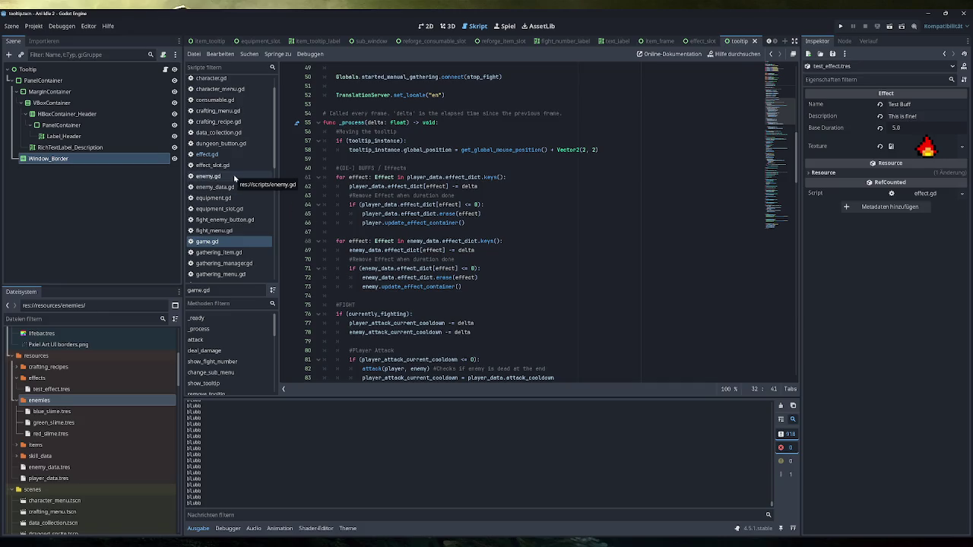
scroll(233, 179, up, 1)
scroll(232, 197, down, 8)
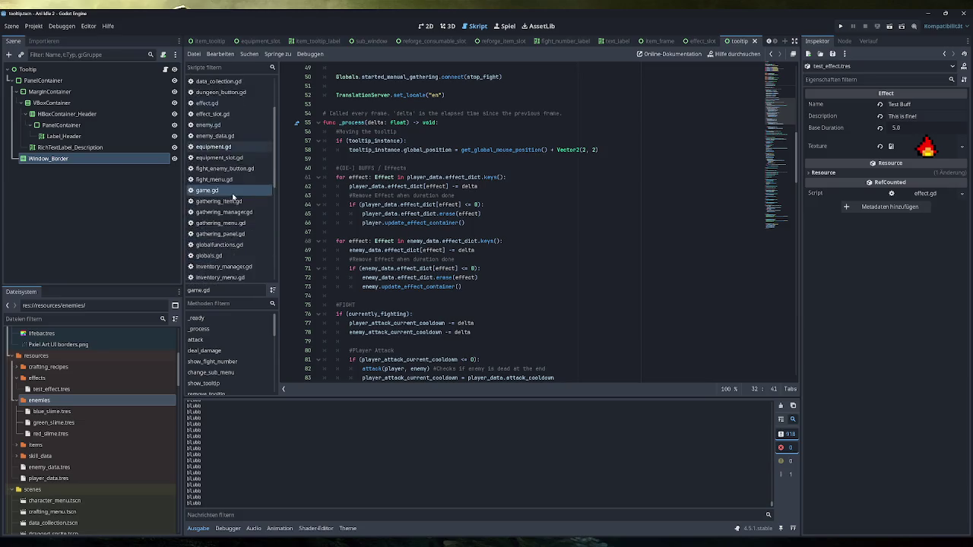
scroll(232, 197, down, 1)
Open player.gd and fold its update_effect_container function to review the other functions.
click(216, 233)
scroll(532, 220, down, 8)
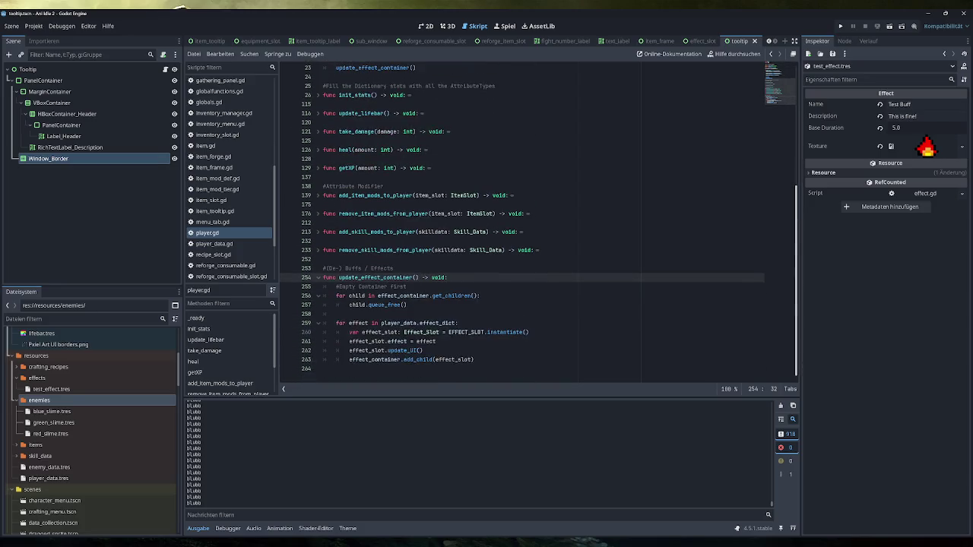
key(alt+f)
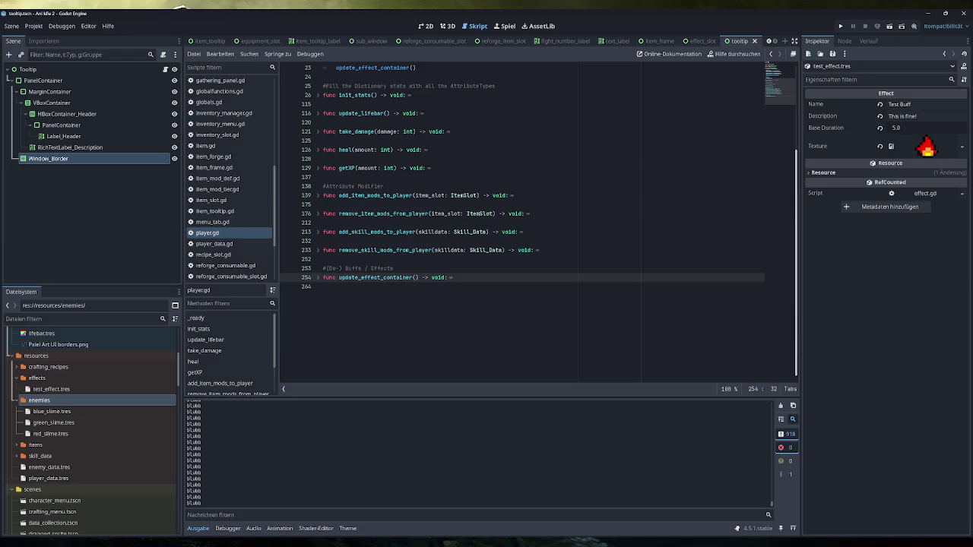
scroll(532, 221, up, 4)
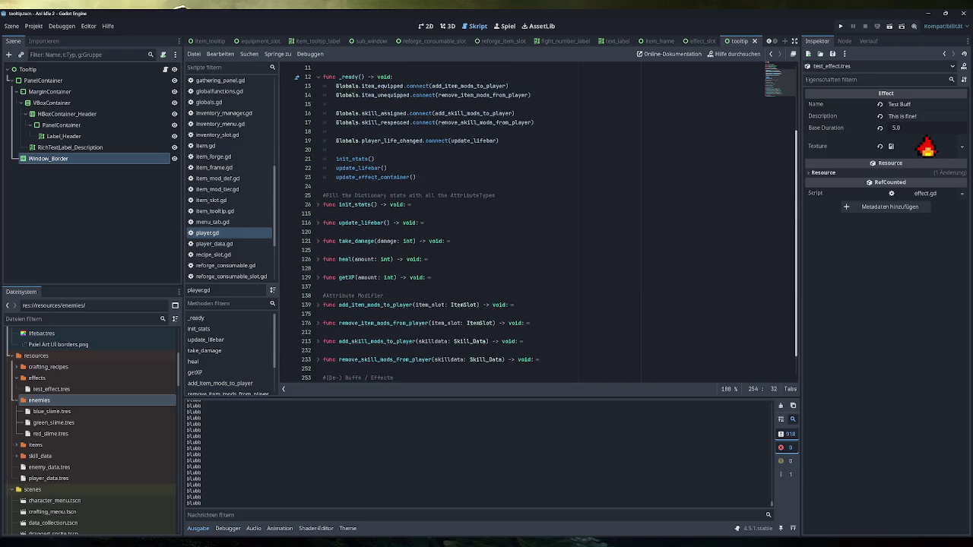
scroll(532, 220, up, 3)
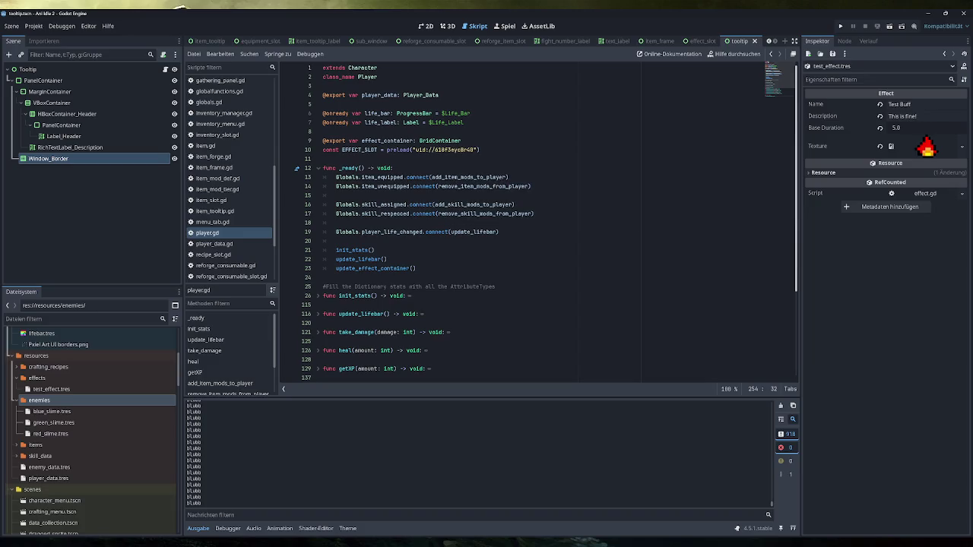
scroll(532, 220, down, 5)
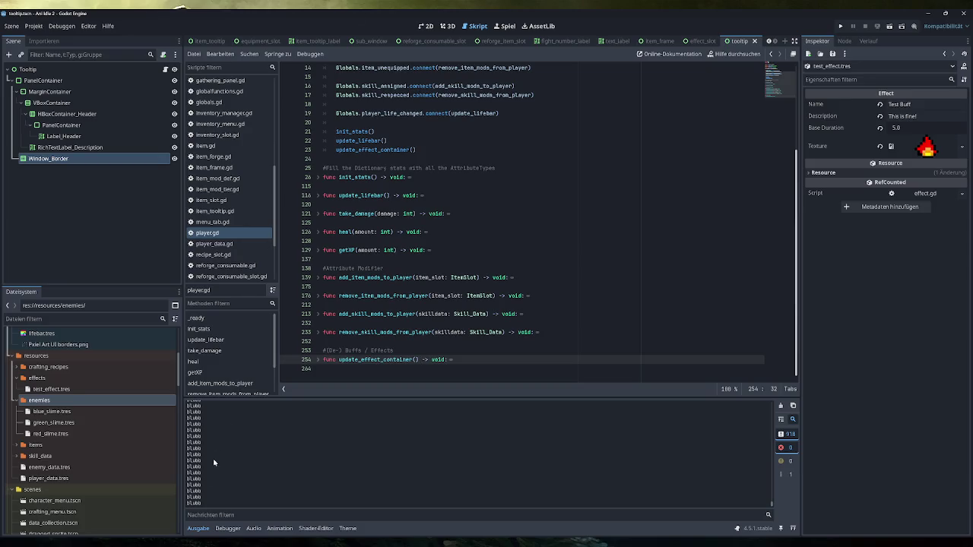
key(alt+Tab)
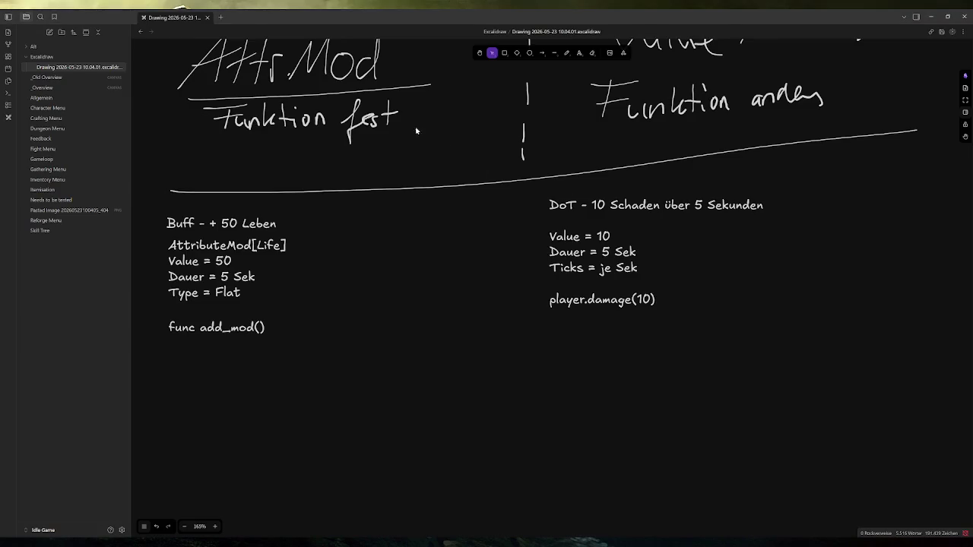
Freehand-draw a vertical divider between buff and DoT, circle func add_mod(), and add a brace.
click(566, 53)
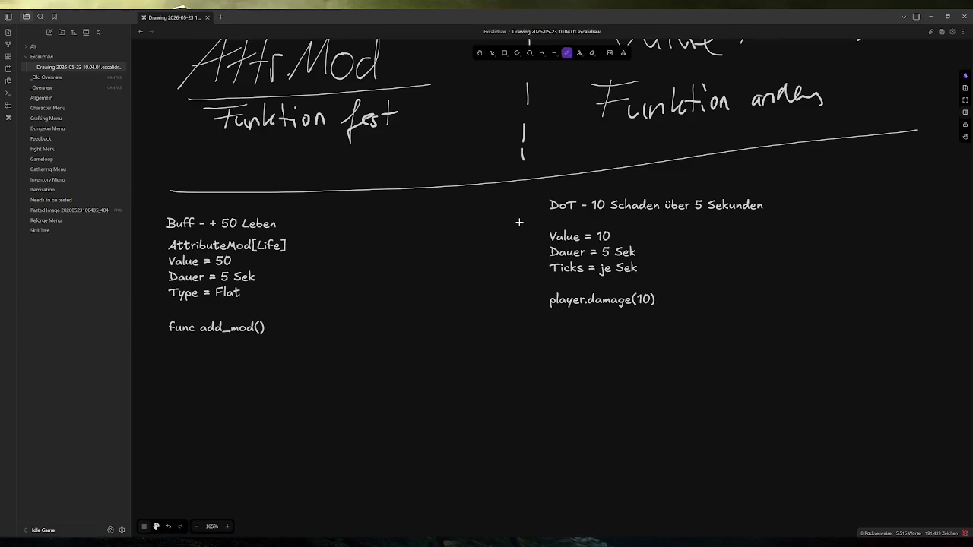
drag(516, 183, 502, 403)
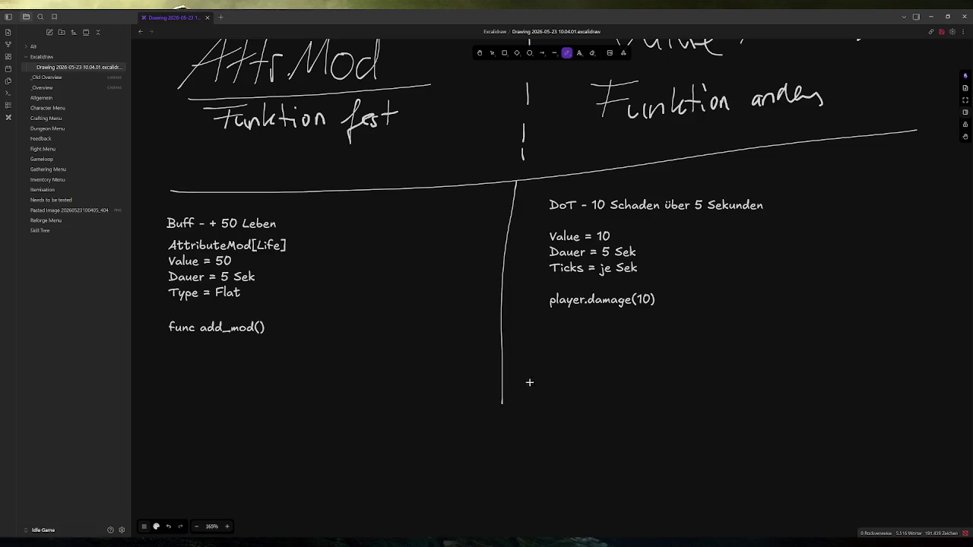
mouse_move(293, 320)
mouse_down()
mouse_move(280, 313)
mouse_move(157, 334)
mouse_move(282, 344)
mouse_move(278, 314)
mouse_up()
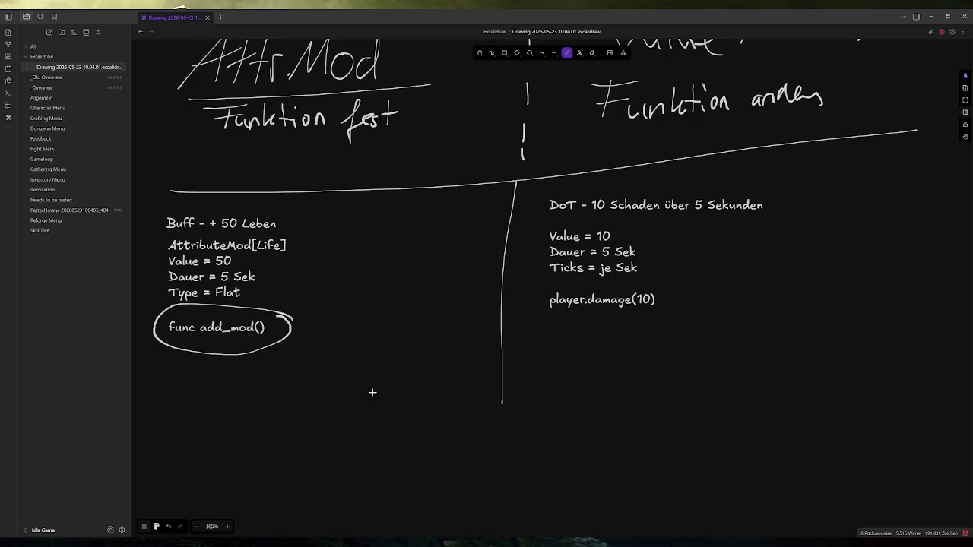
drag(166, 344, 179, 345)
drag(297, 236, 299, 260)
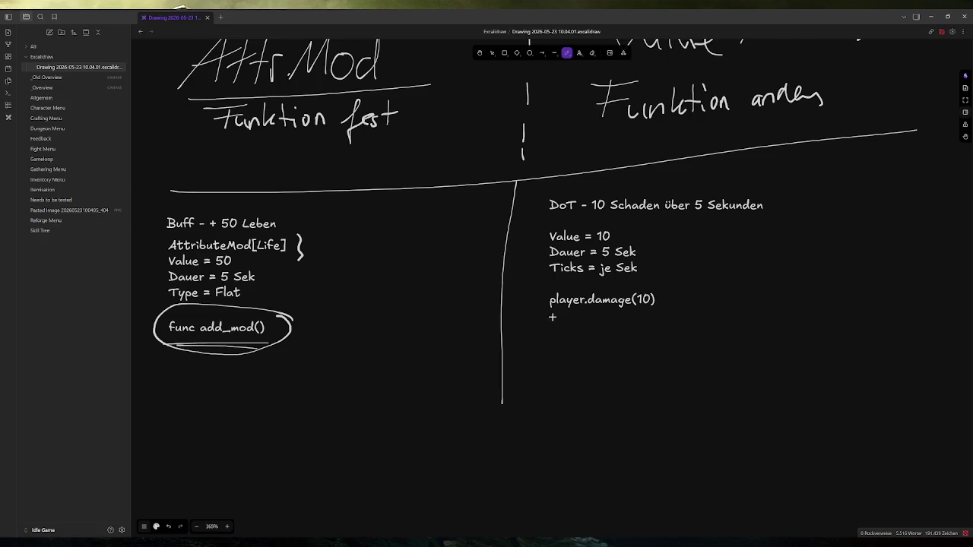
Underline player.damage and handwrite 'Typ?' with two branches, one leading to 'func'.
drag(543, 311, 631, 308)
mouse_move(819, 207)
mouse_down()
mouse_move(831, 189)
mouse_move(844, 216)
mouse_move(847, 199)
mouse_move(875, 181)
mouse_move(870, 202)
mouse_move(828, 239)
mouse_up()
click(832, 233)
drag(854, 227, 868, 242)
drag(795, 258, 832, 258)
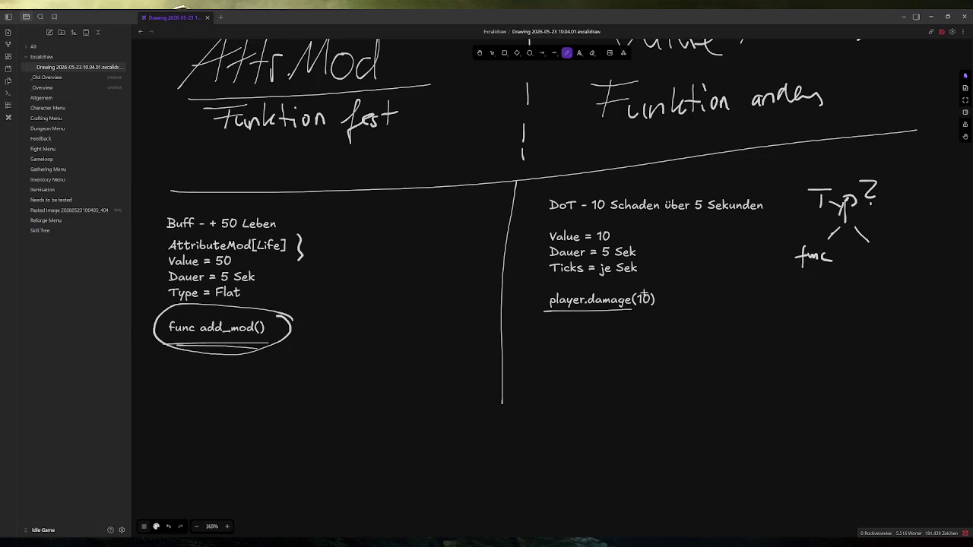